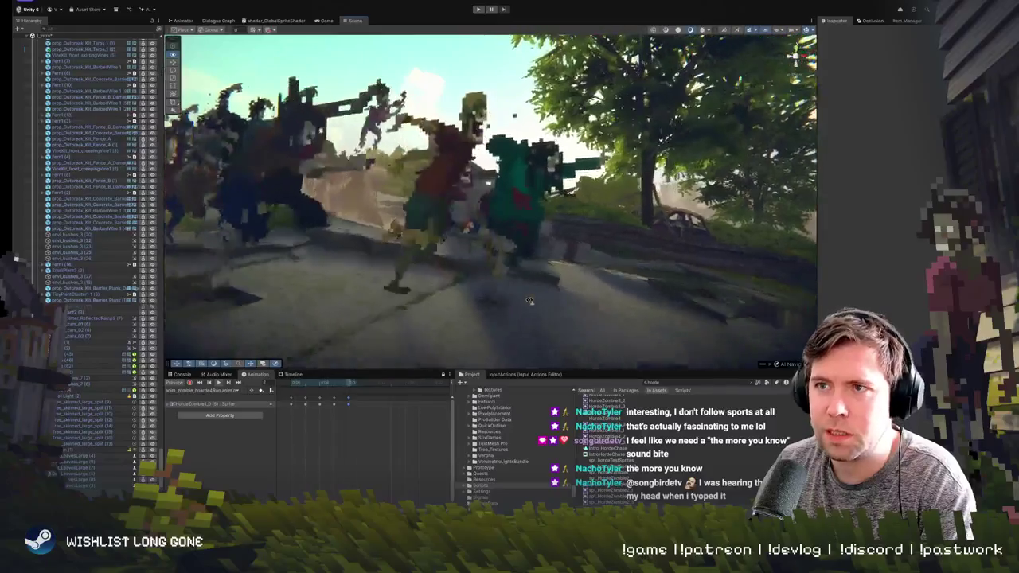
- Select a front zombie sprite and zoom the Scene view in on it
left_click(441, 164)
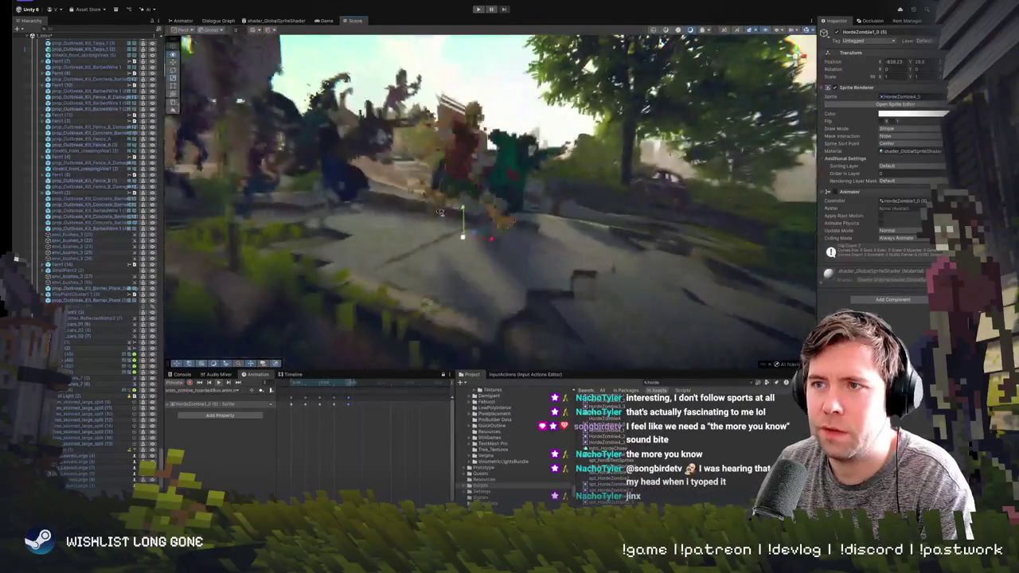
scroll(465, 185, "up", 2)
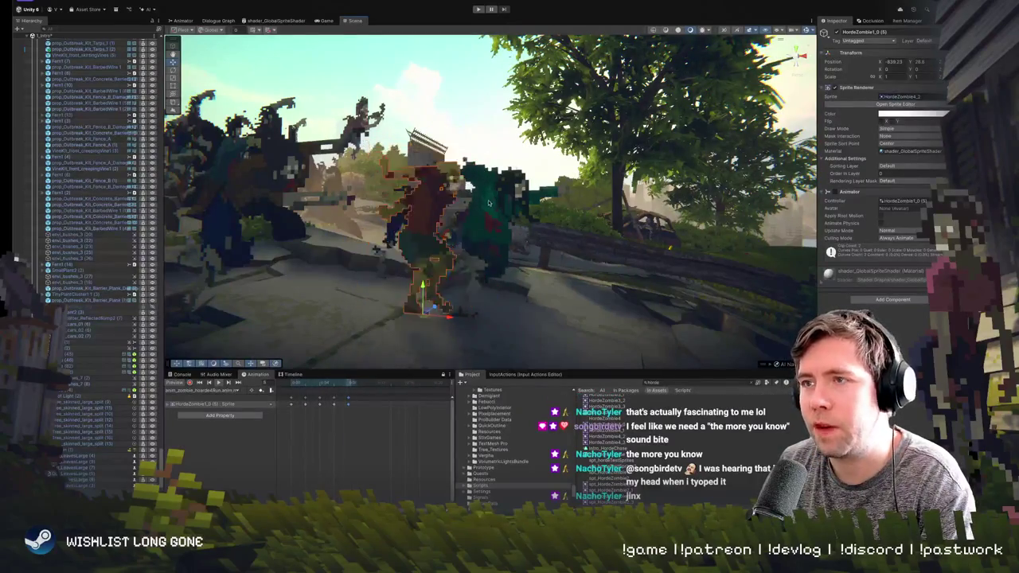
scroll(489, 203, "up", 3)
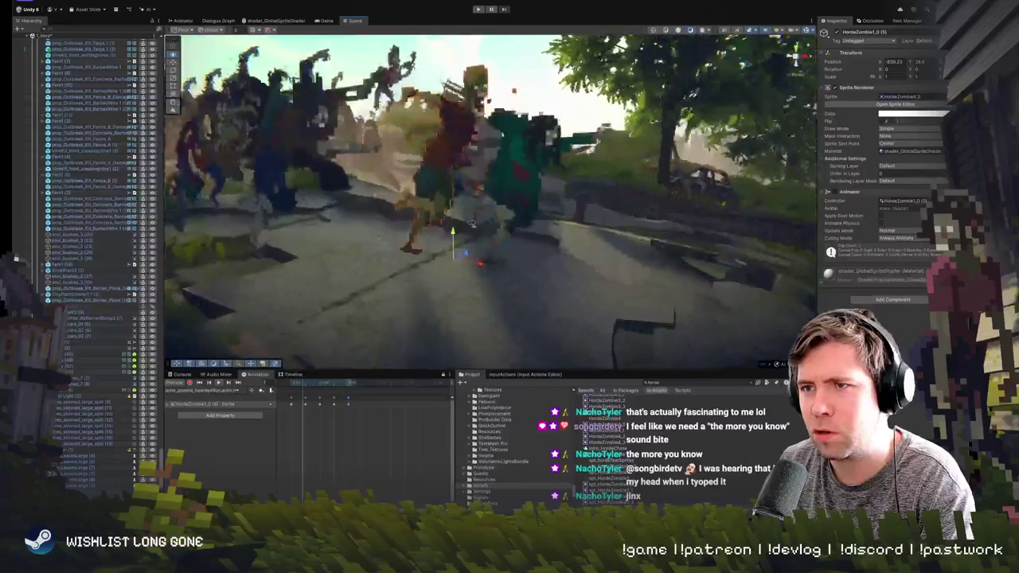
scroll(471, 224, "up", 2)
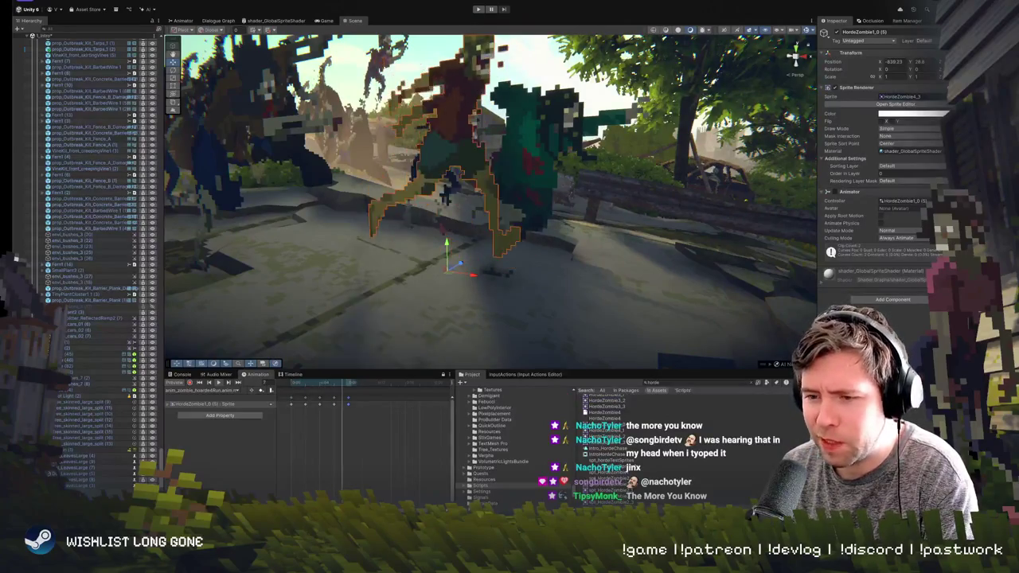
- Orbit the Scene camera to a low, close angle over the grass by the horde
left_click_drag(496, 194, 515, 164)
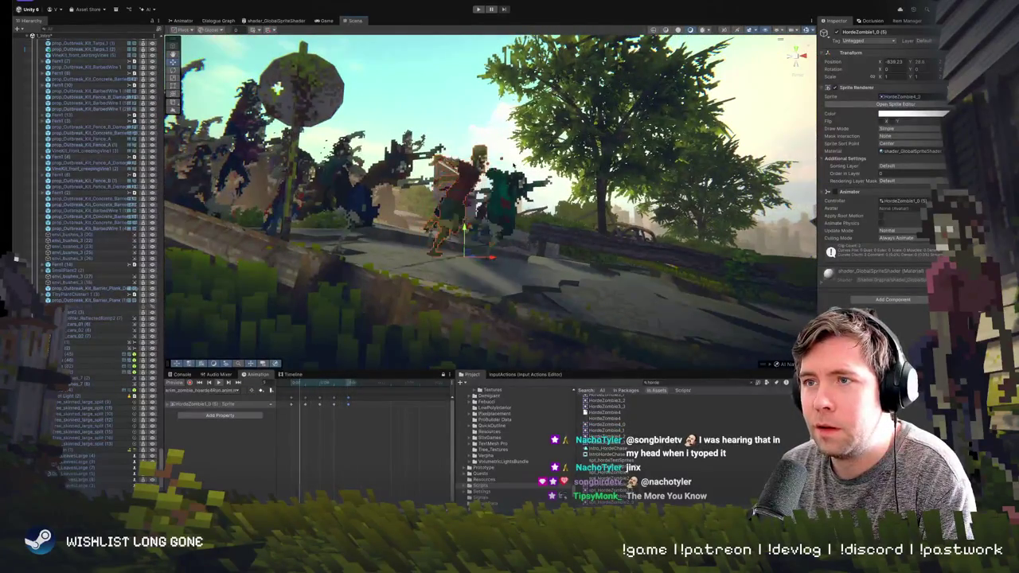
left_click_drag(515, 165, 513, 151)
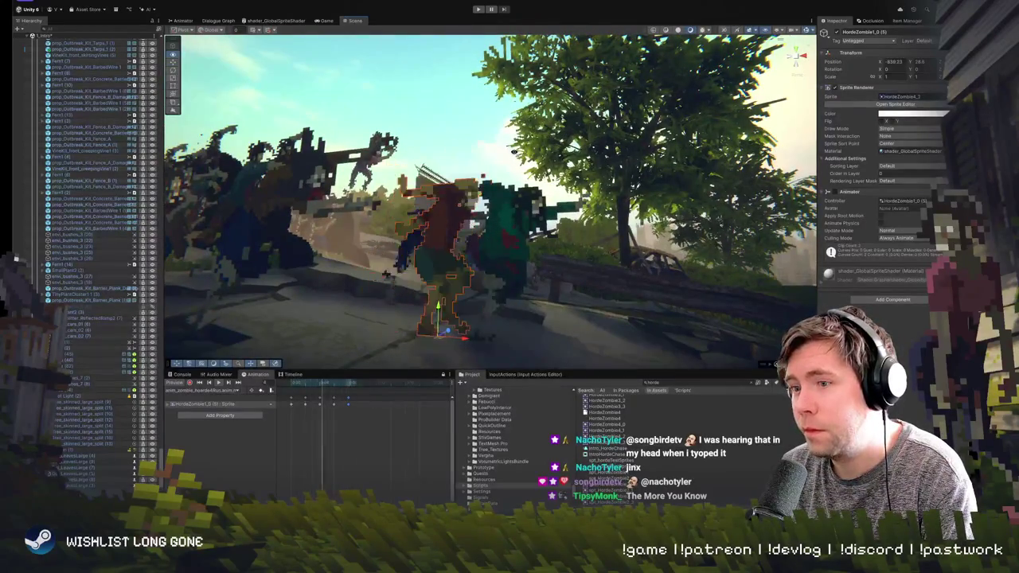
left_click_drag(514, 152, 509, 183)
scroll(105, 428, "down", 2)
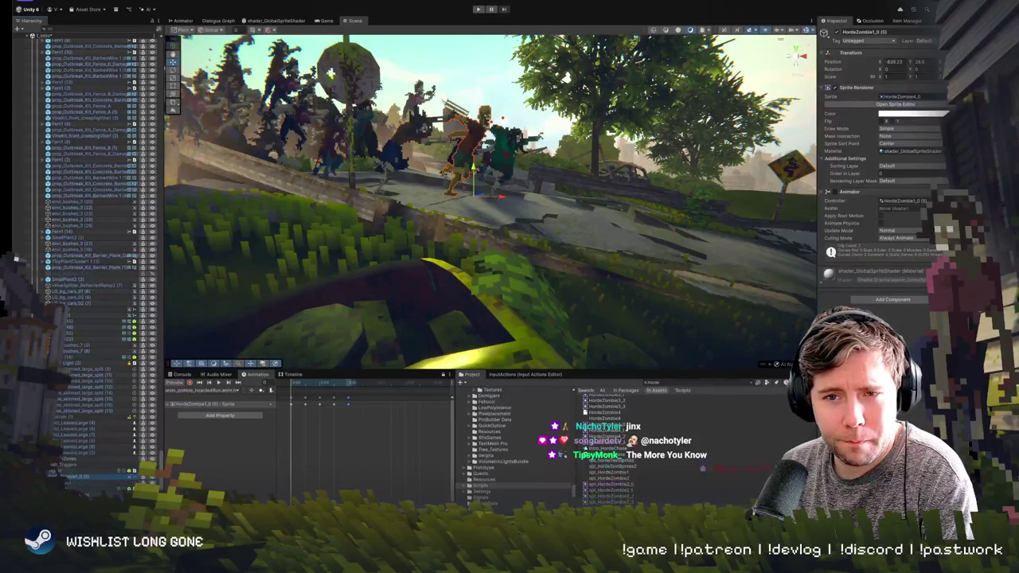
- Play the game to watch the chase, then orbit the Scene view around the running zombies
left_click(478, 8)
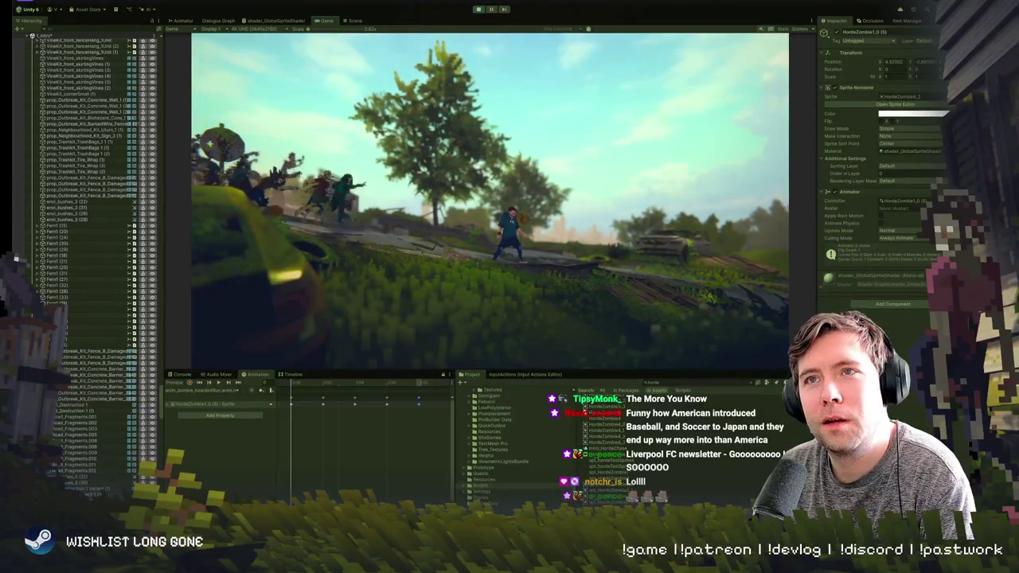
left_click(362, 22)
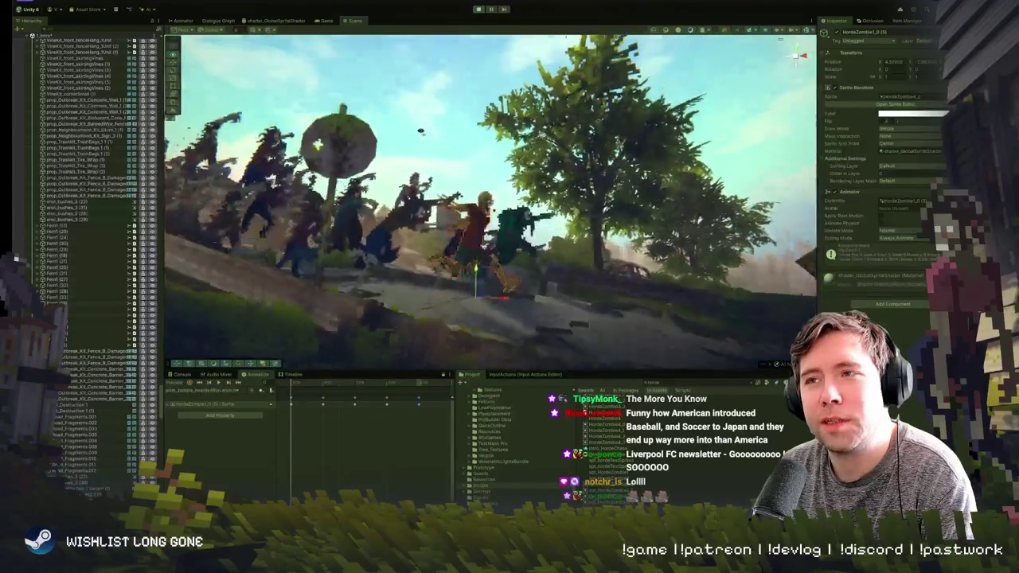
left_click_drag(438, 102, 461, 157)
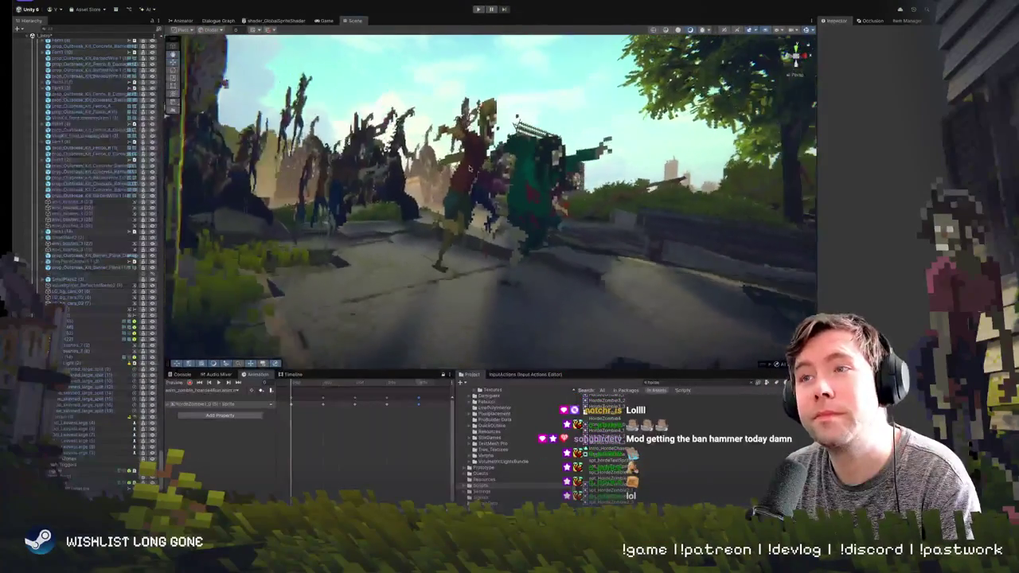
- Select HordeZombie1_0 and orbit the Scene view around it among the horde
left_click(469, 171)
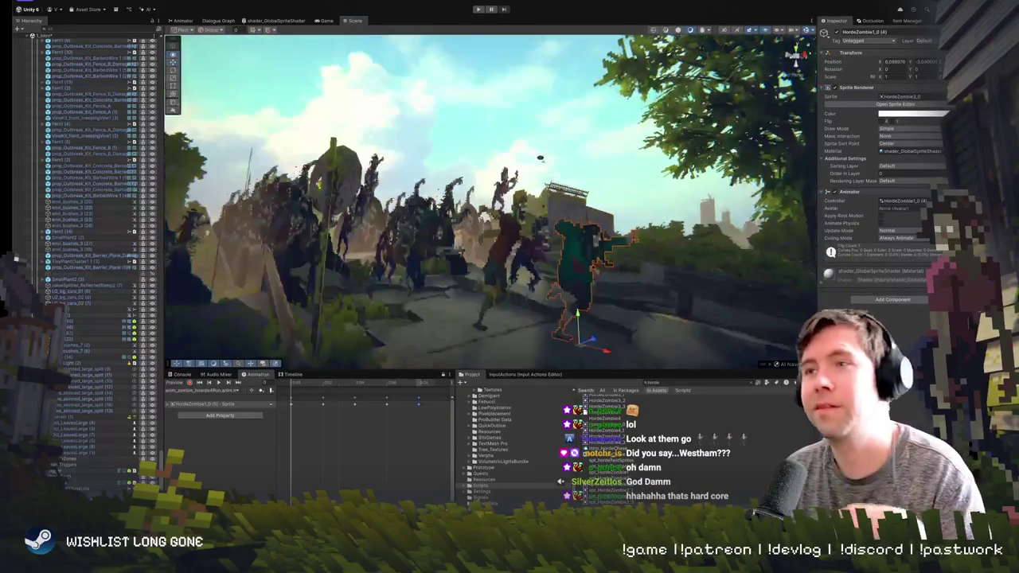
mouse_move(558, 207)
left_mouse_down()
mouse_move(574, 167)
mouse_move(557, 183)
mouse_move(578, 156)
mouse_move(531, 172)
left_mouse_up()
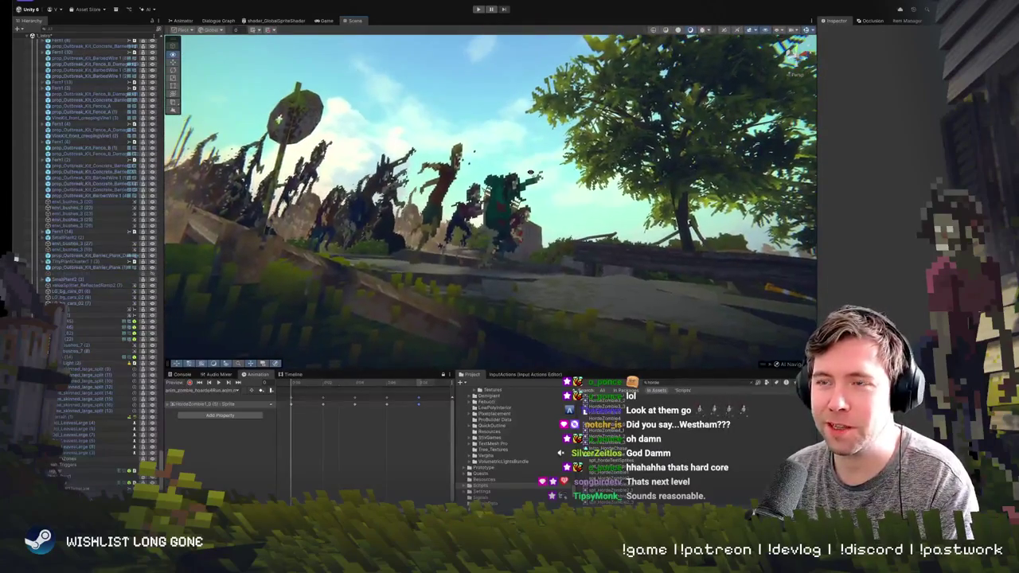
mouse_move(530, 171)
left_mouse_down()
mouse_move(540, 221)
mouse_move(557, 214)
mouse_move(444, 214)
left_mouse_up()
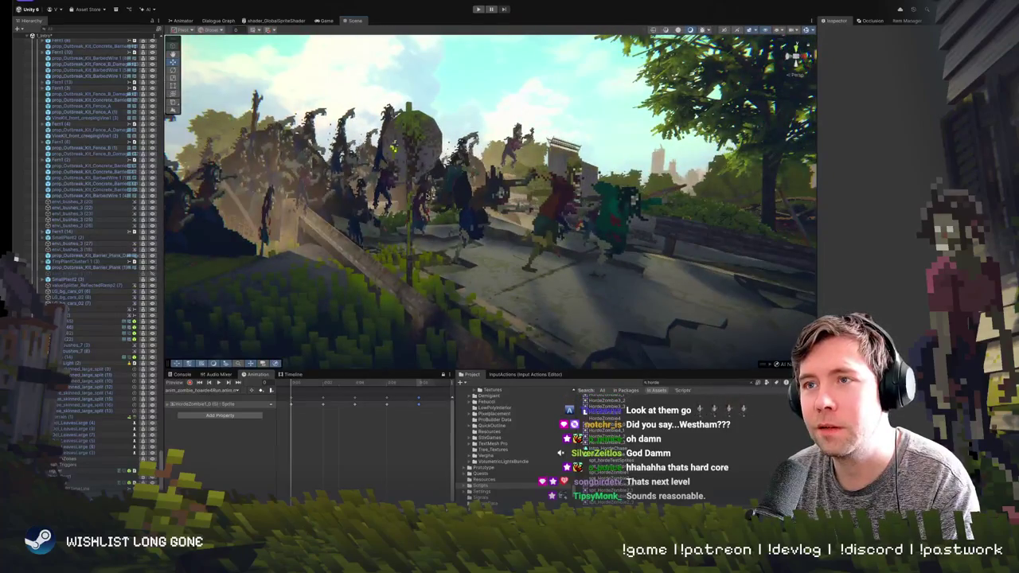
left_click(393, 147)
mouse_move(393, 148)
left_mouse_down()
mouse_move(396, 190)
mouse_move(623, 221)
left_mouse_up()
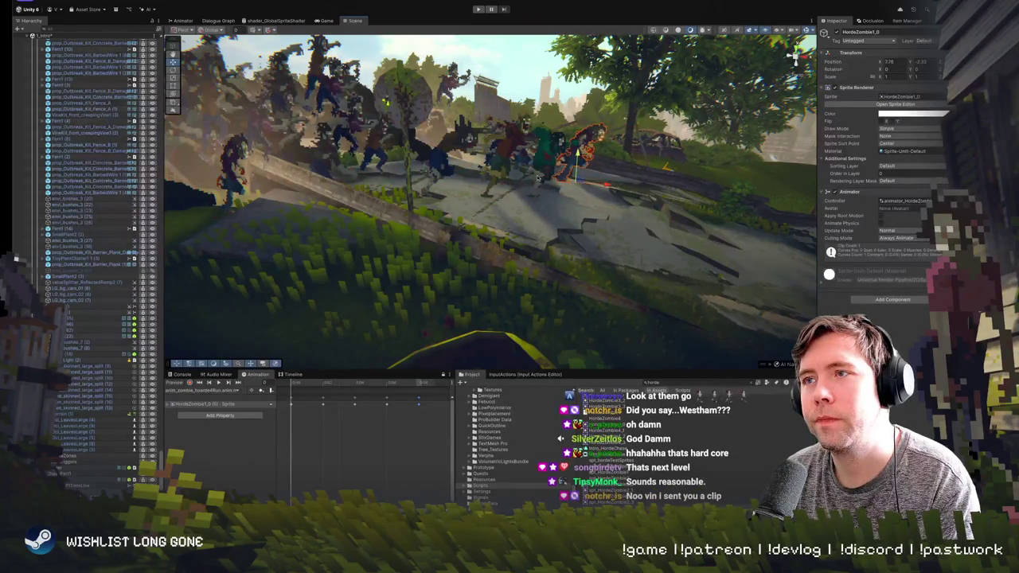
- Select zombie HordeZombie1_0 (3) in the Scene view and Hierarchy
key("w")
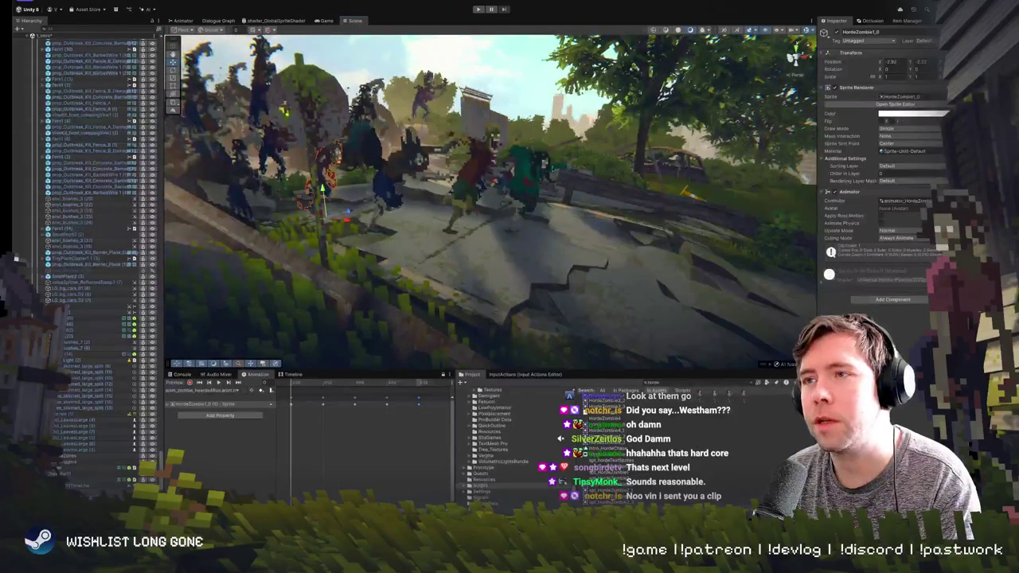
left_click(409, 170)
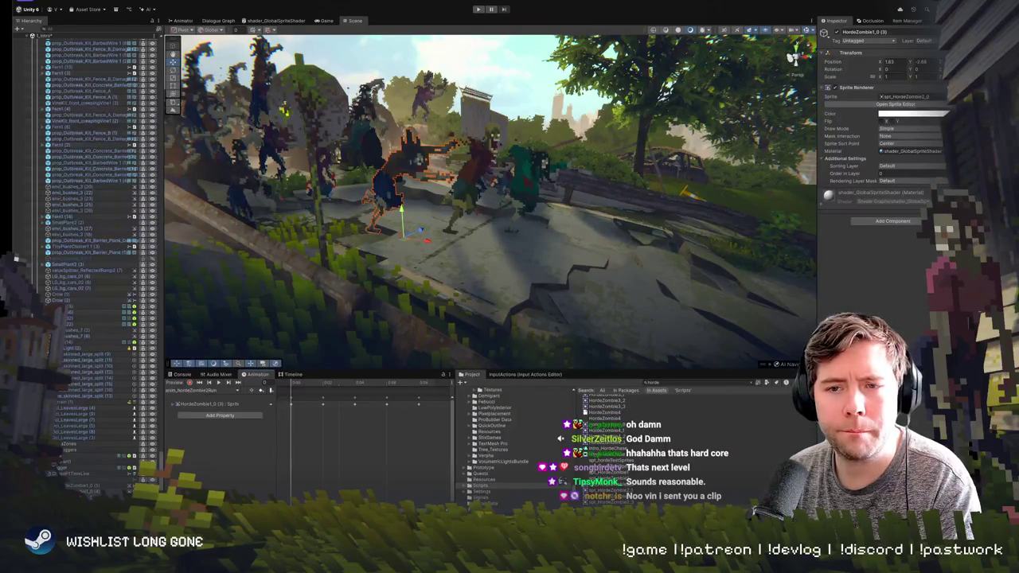
left_click(75, 461)
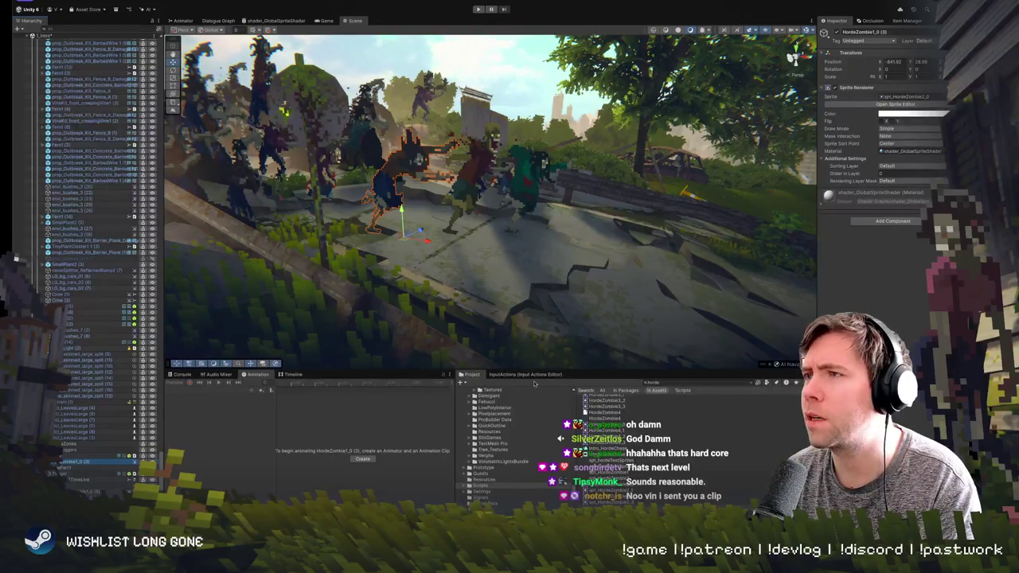
- Orbit and zoom the view around HordeZombie1_0 (3) within the horde
mouse_move(402, 260)
left_mouse_down()
mouse_move(329, 253)
mouse_move(442, 247)
left_mouse_up()
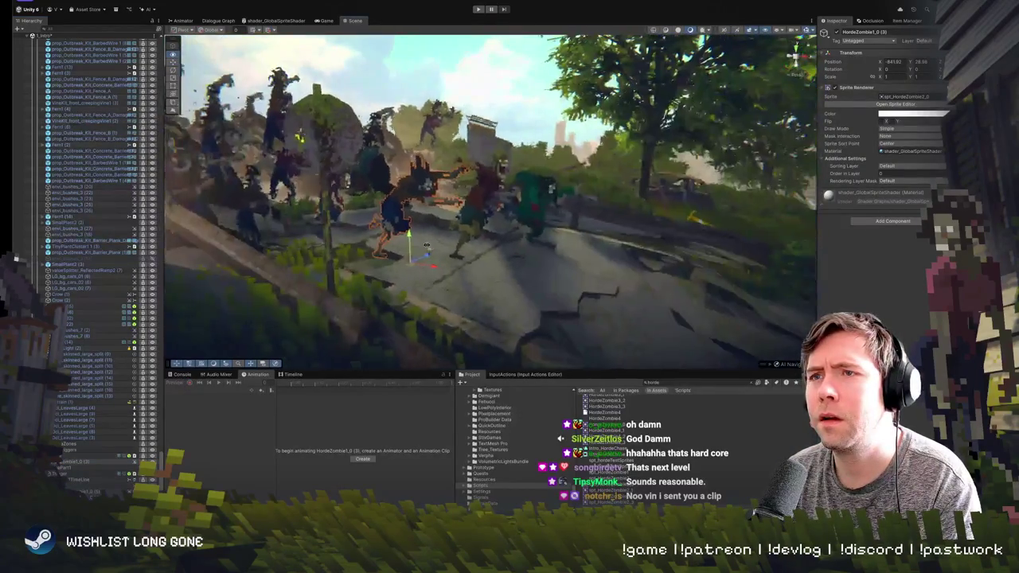
mouse_move(443, 247)
left_mouse_down()
mouse_move(405, 227)
mouse_move(530, 258)
mouse_move(437, 254)
left_mouse_up()
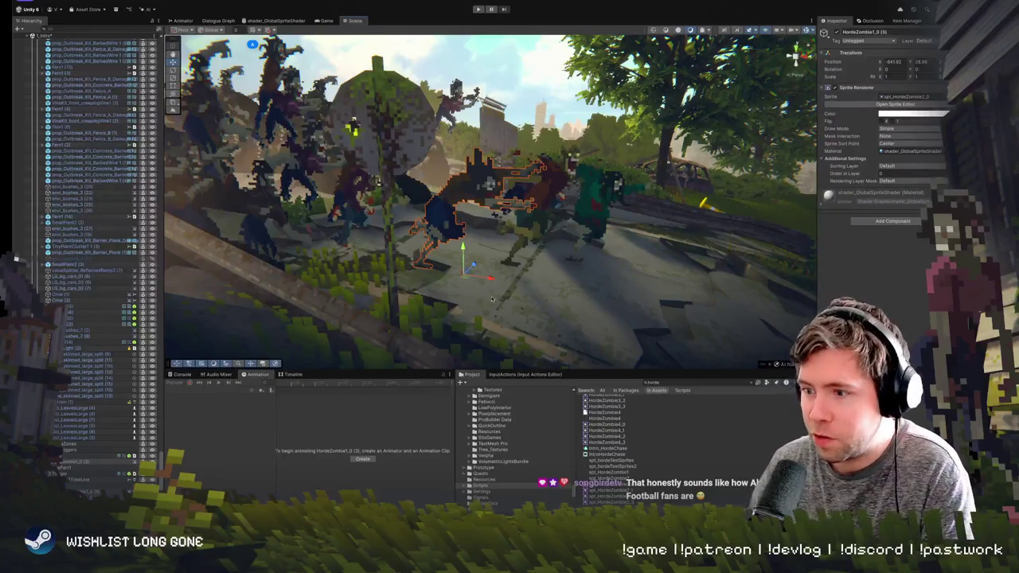
mouse_move(492, 299)
left_mouse_down()
mouse_move(496, 242)
mouse_move(476, 270)
mouse_move(503, 244)
mouse_move(501, 266)
left_mouse_up()
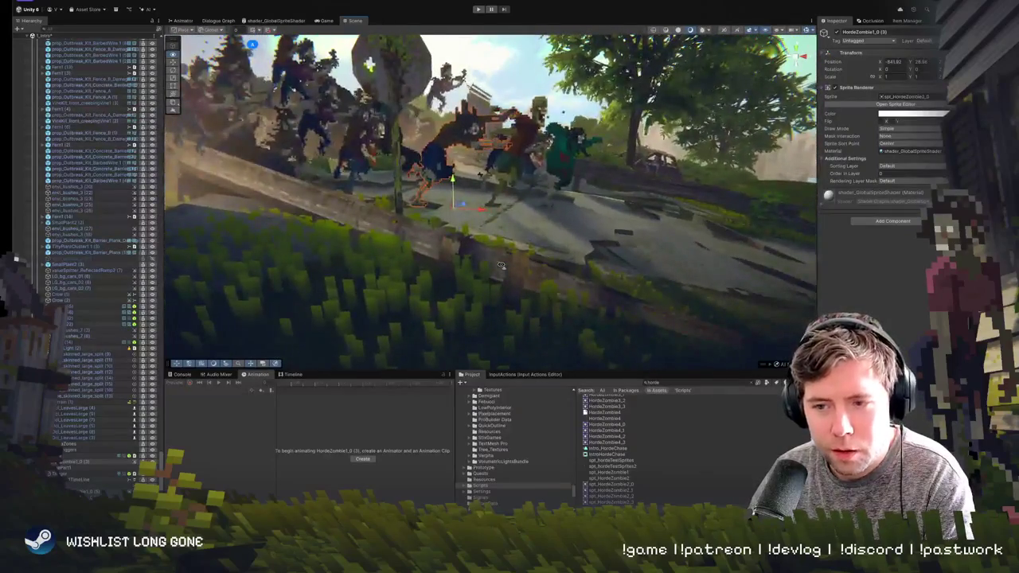
left_click_drag(501, 265, 492, 277)
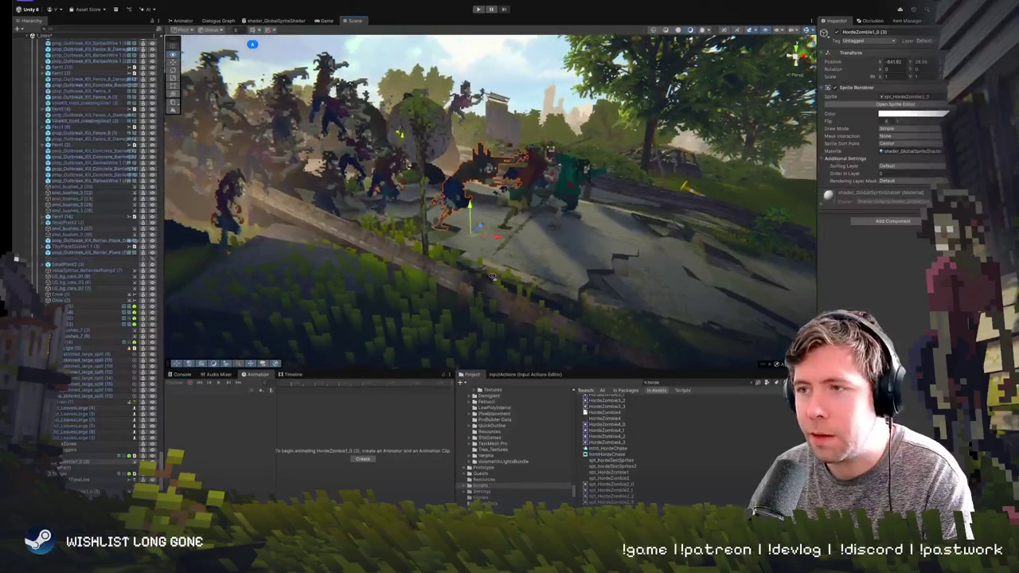
scroll(492, 277, "up", 3)
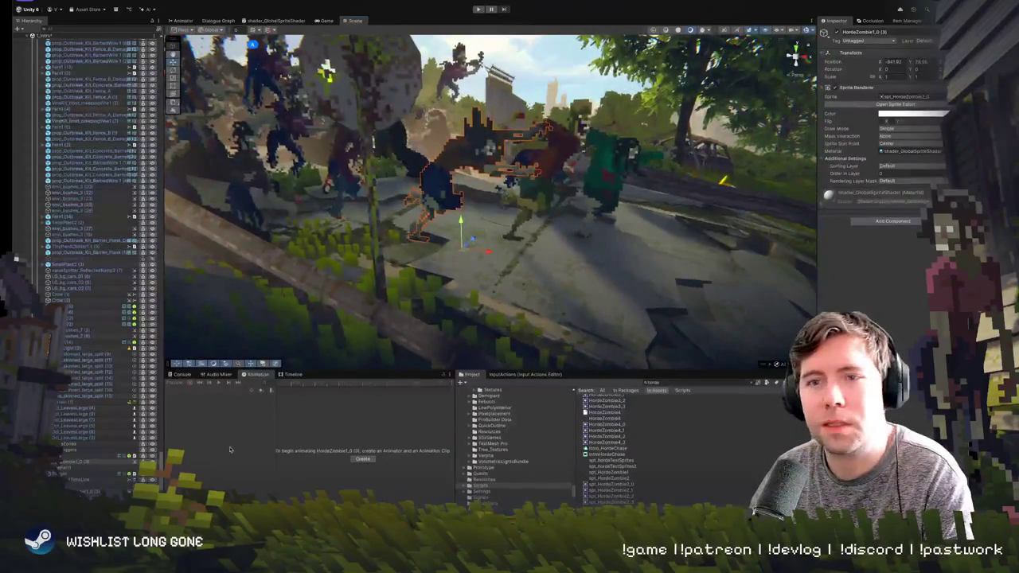
- Add an Animator component to HordeZombie1_0 (3) through the Add Component search
left_click(368, 459)
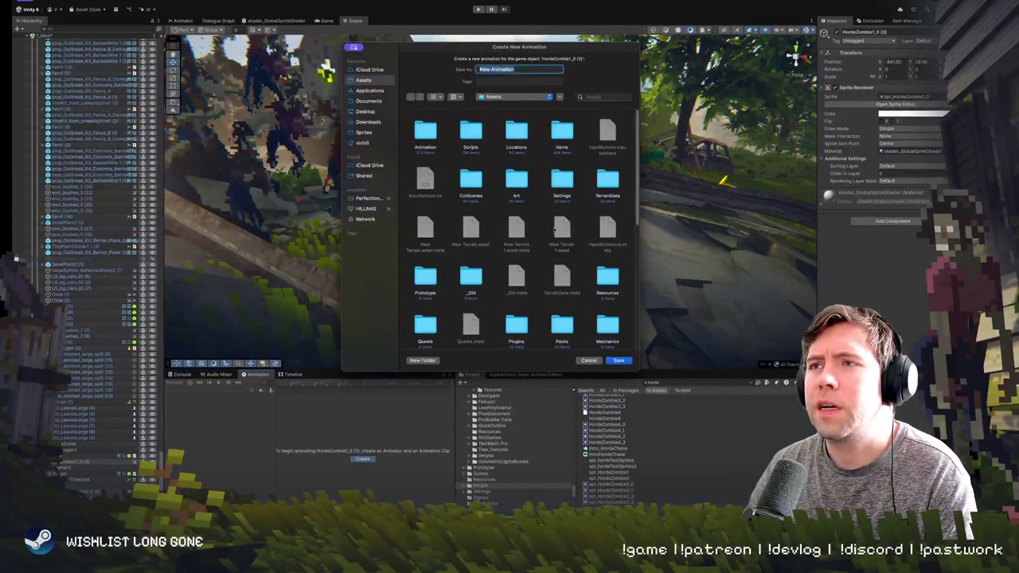
left_click(591, 360)
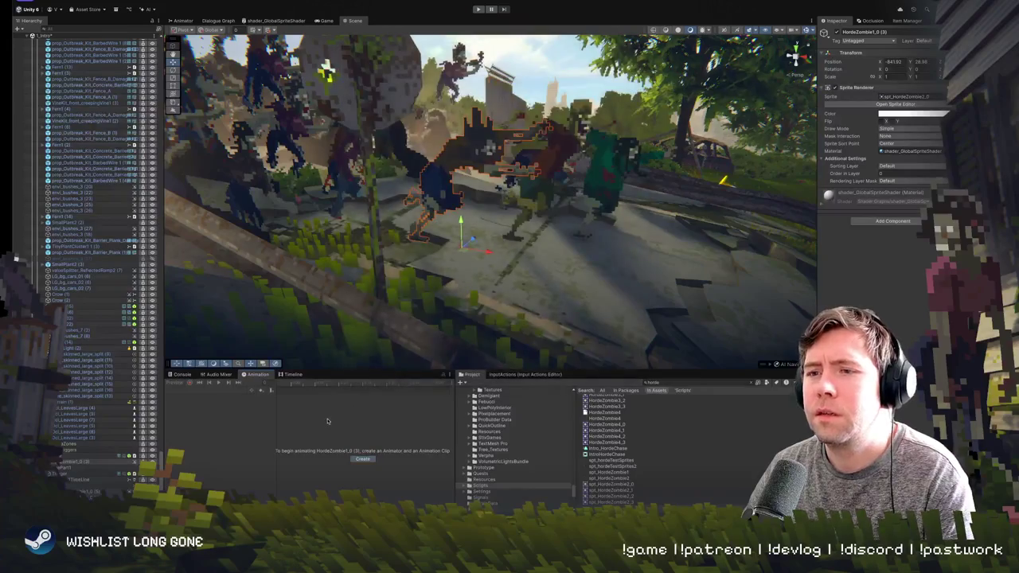
left_click(908, 222)
type("spr")
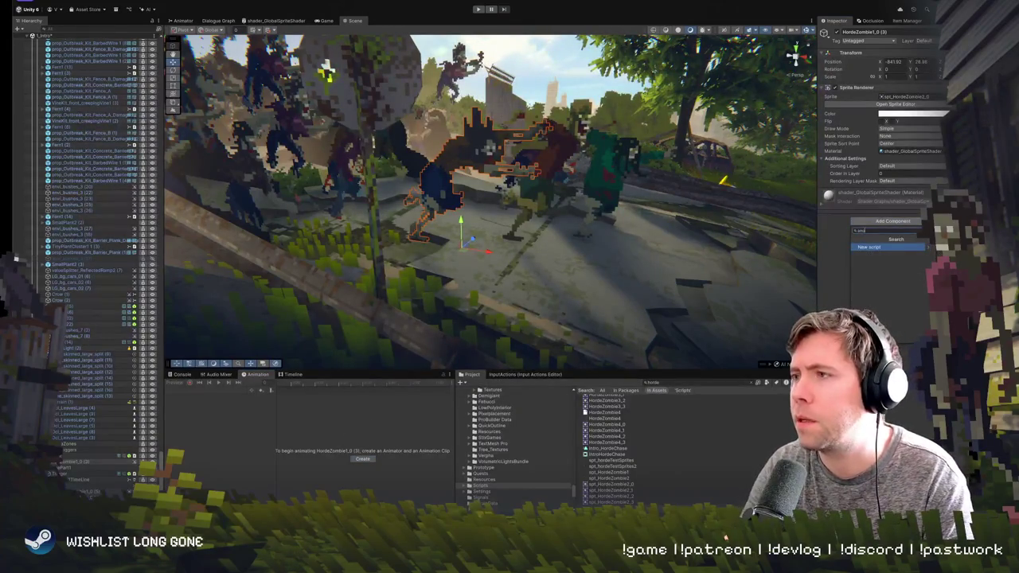
type("animator")
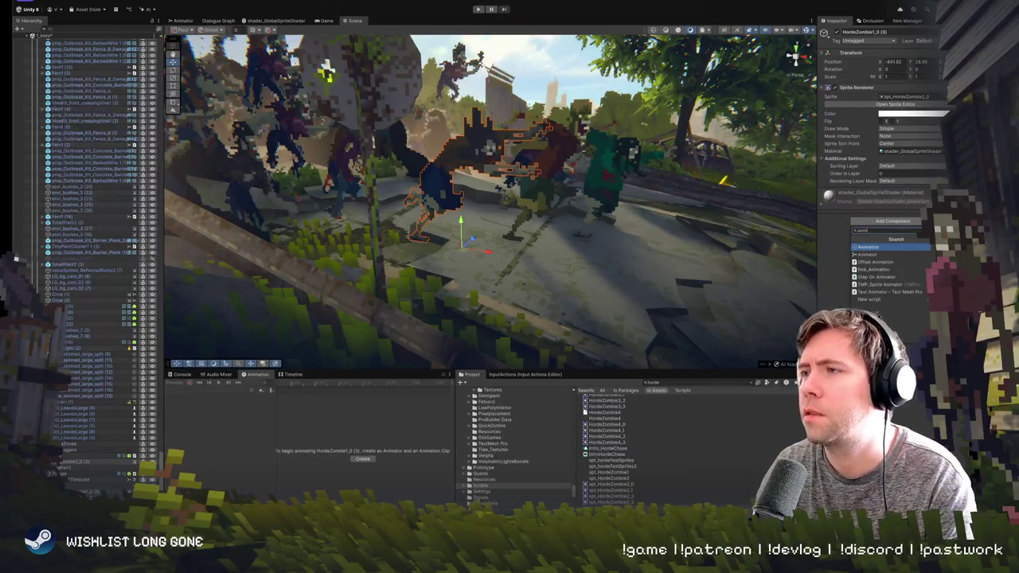
key("Down")
key("Return")
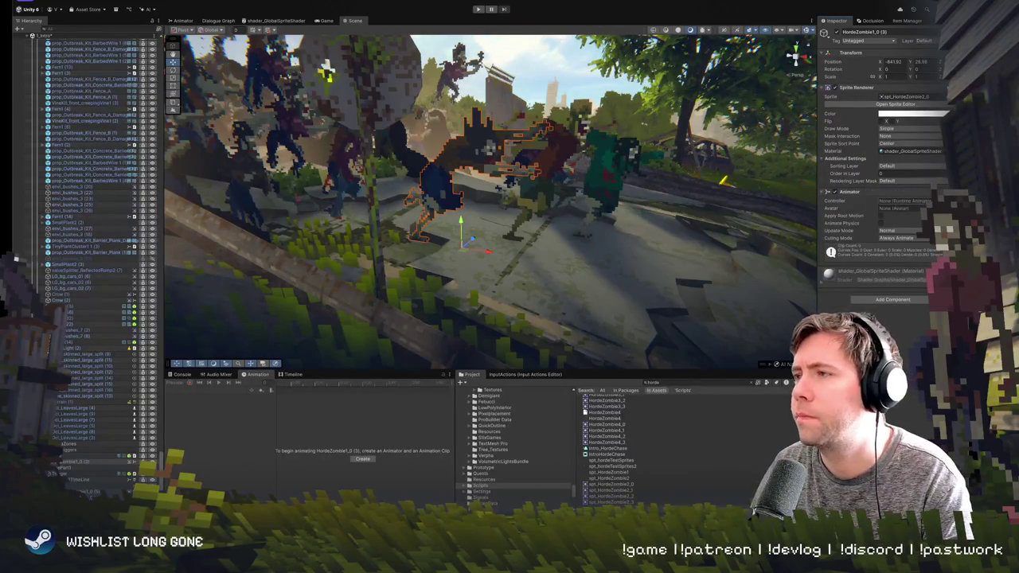
- Assign the animator_HordeZombie1_0 controller after trying the HordeZombie1_0 (4) and (5) controllers
left_click(946, 201)
type("e")
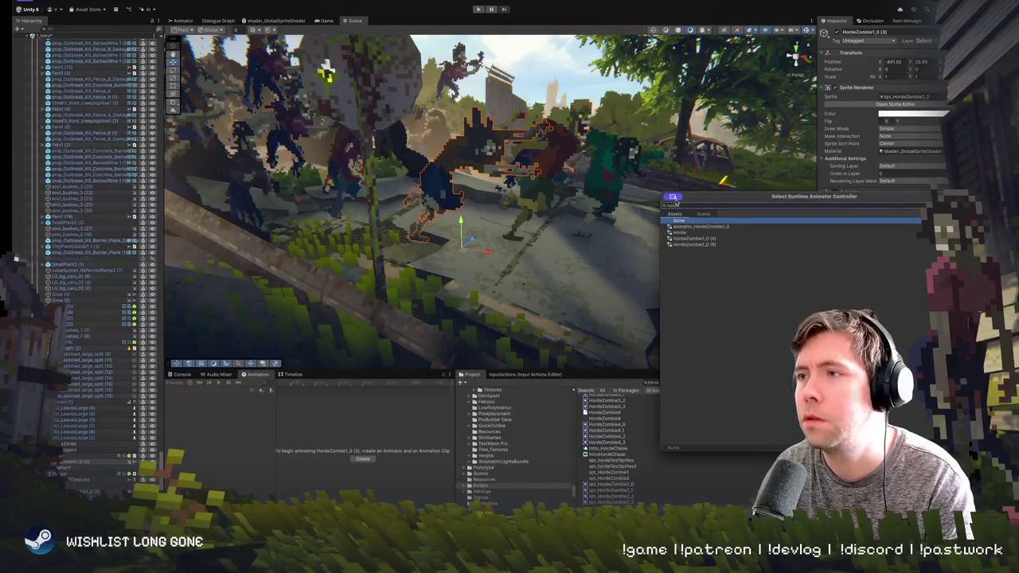
left_click(710, 240)
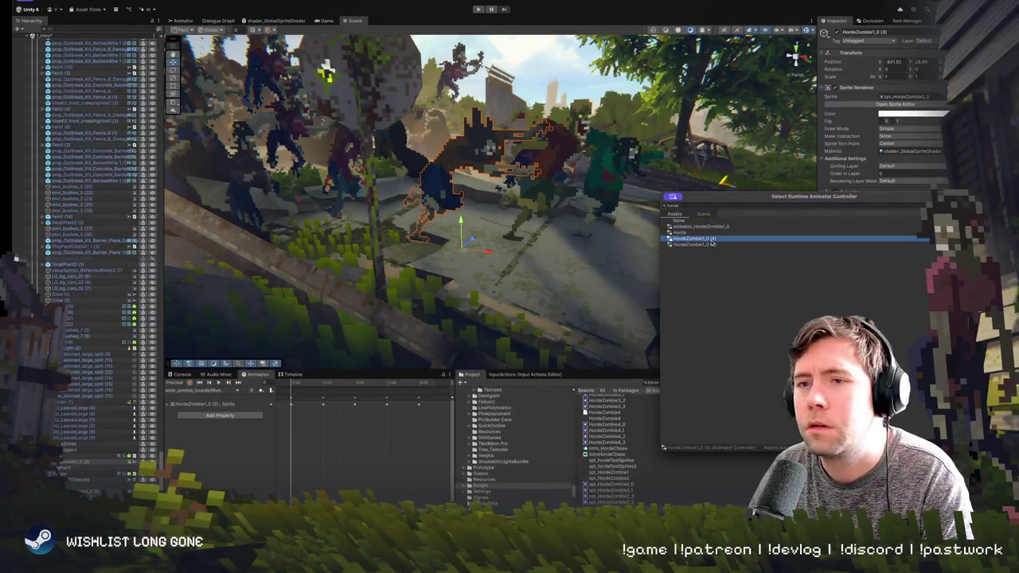
left_click(712, 245)
left_click(713, 239)
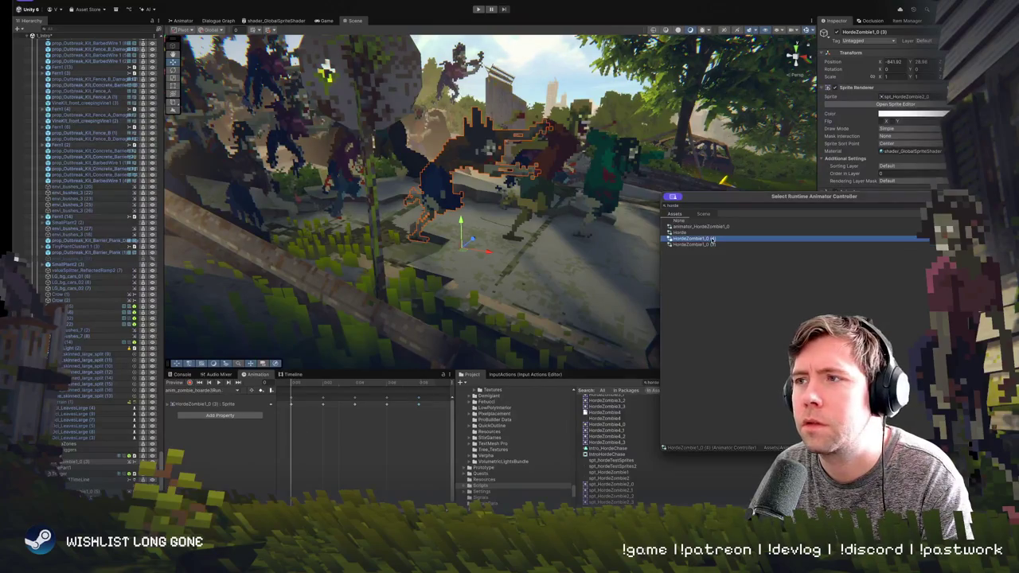
left_click(704, 228)
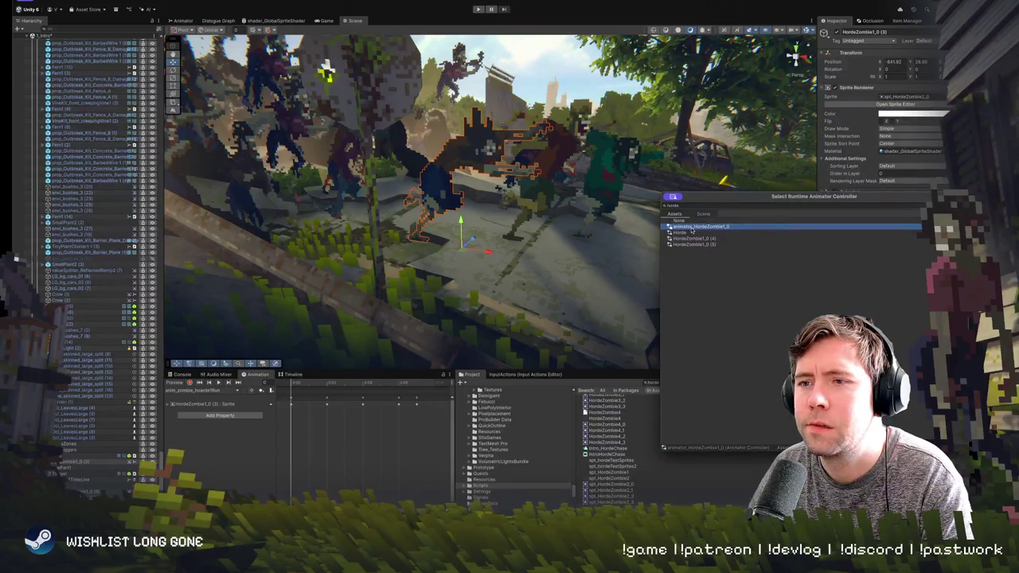
double_click(690, 228)
- Preview the zombie's animation, then undo to clear the Animator's controller
left_click(218, 383)
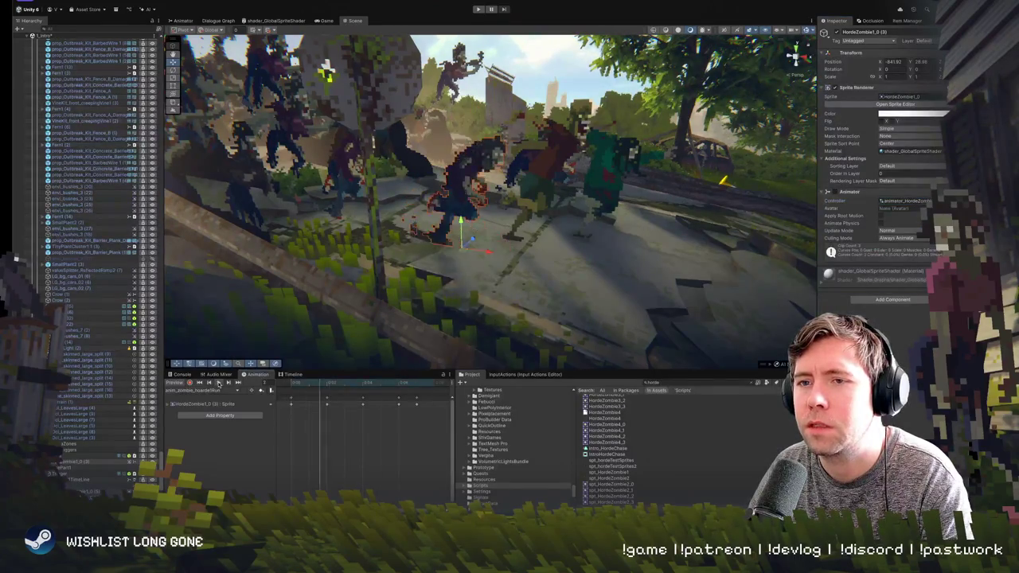
key("ctrl+z")
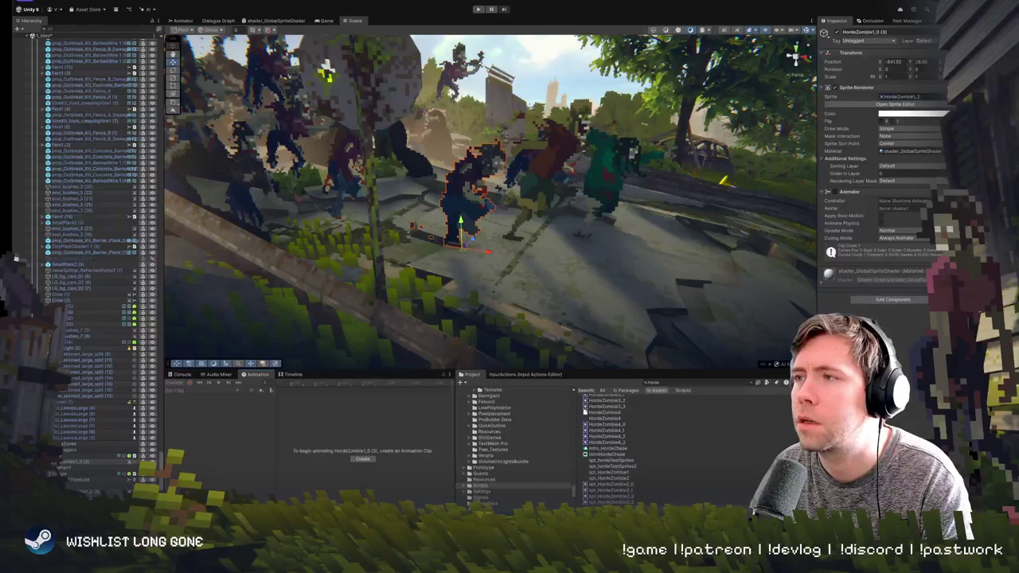
right_click(841, 191)
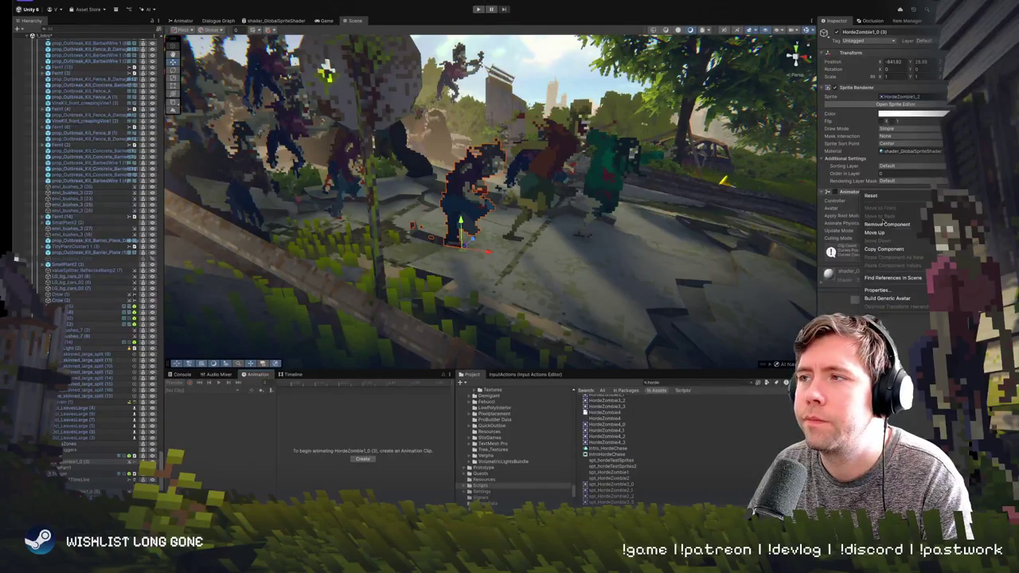
- Remove the Animator component and start a new clip in the Animation folder
left_click(884, 224)
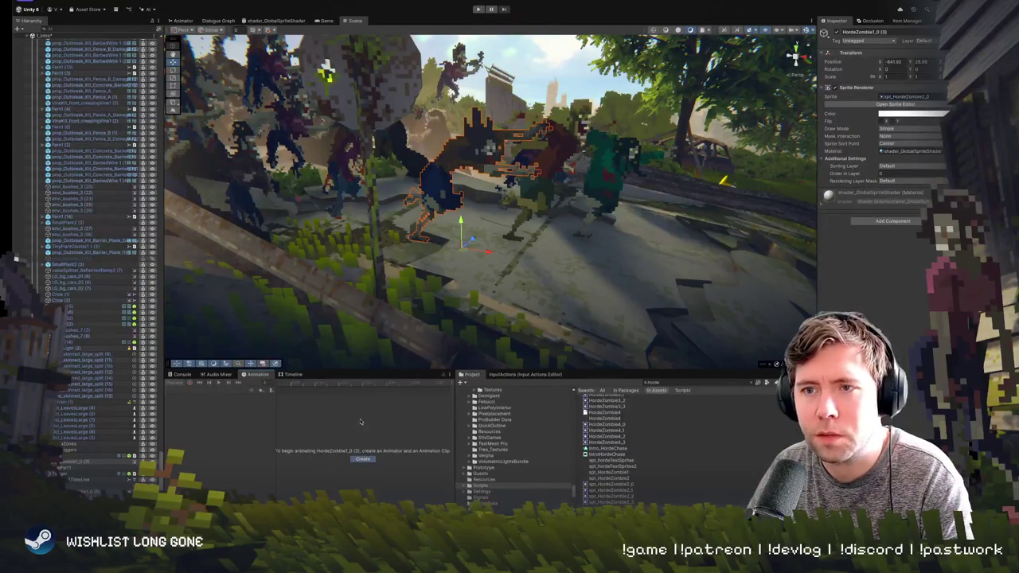
left_click(363, 459)
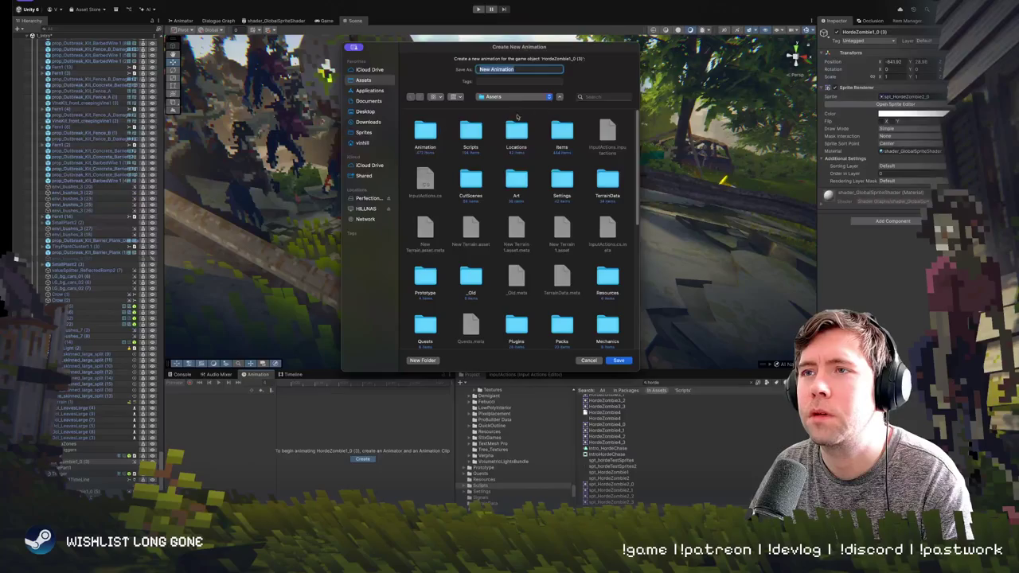
double_click(426, 131)
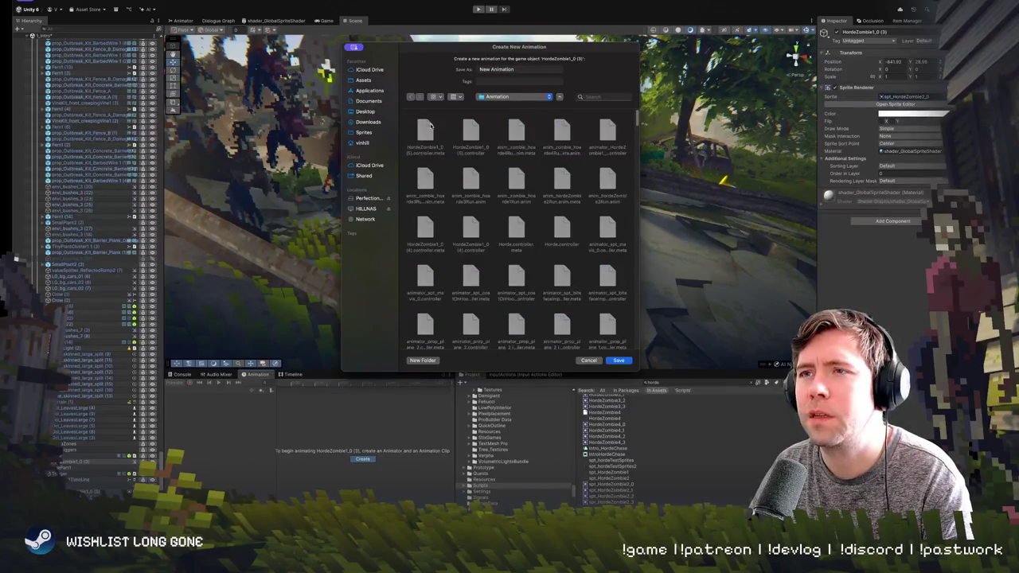
- Name the new animation clip HordeZombie2 and save it
left_click(536, 71)
left_click(426, 132)
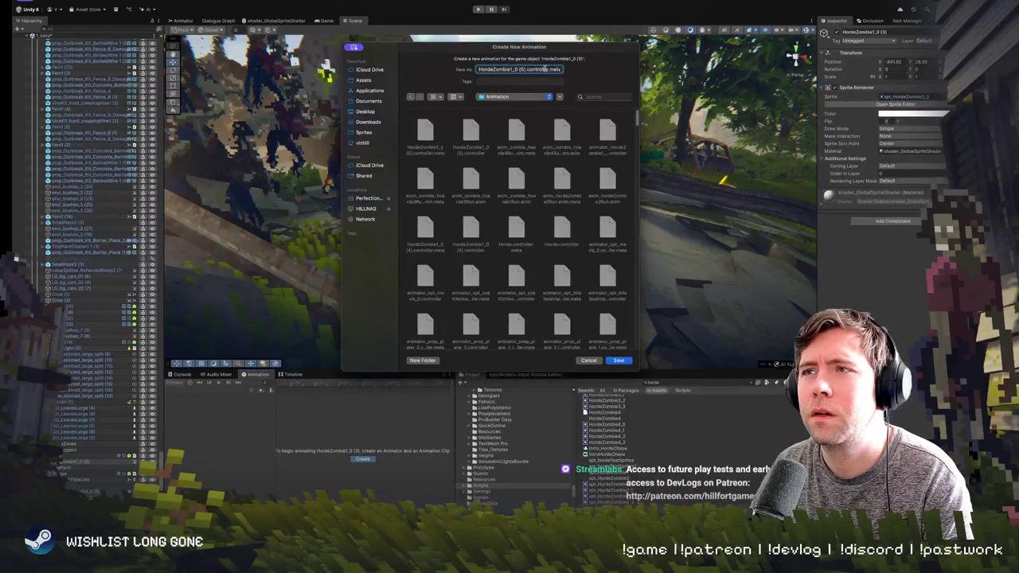
key("super+a")
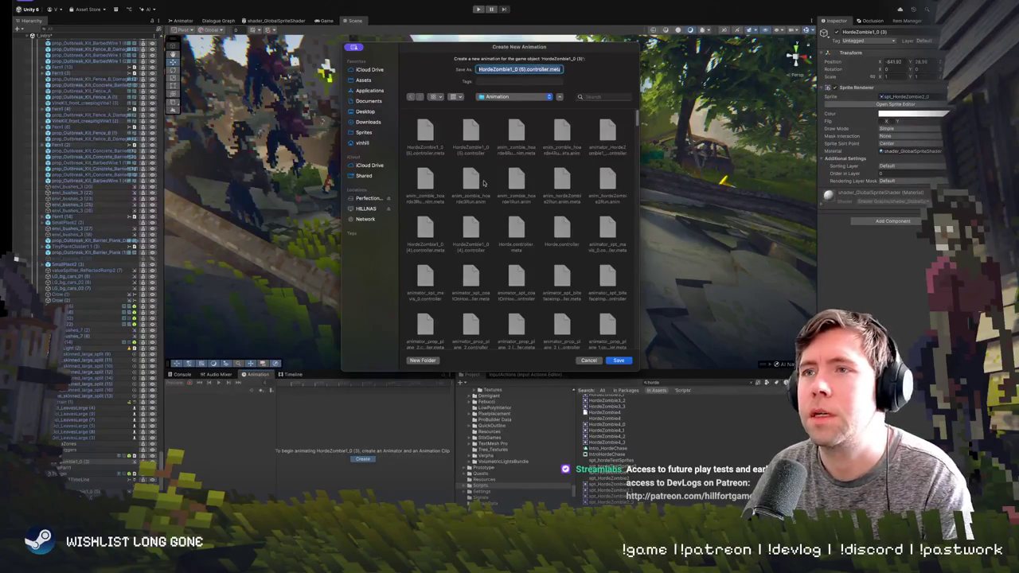
left_click(473, 134)
left_click_drag(551, 70, 475, 70)
type("HordeZombie2")
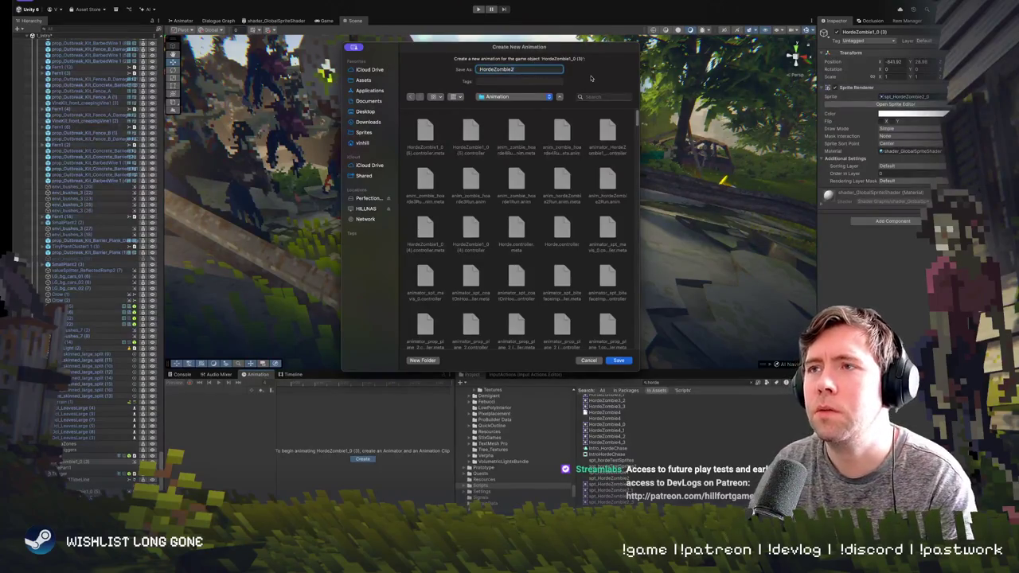
key("Return")
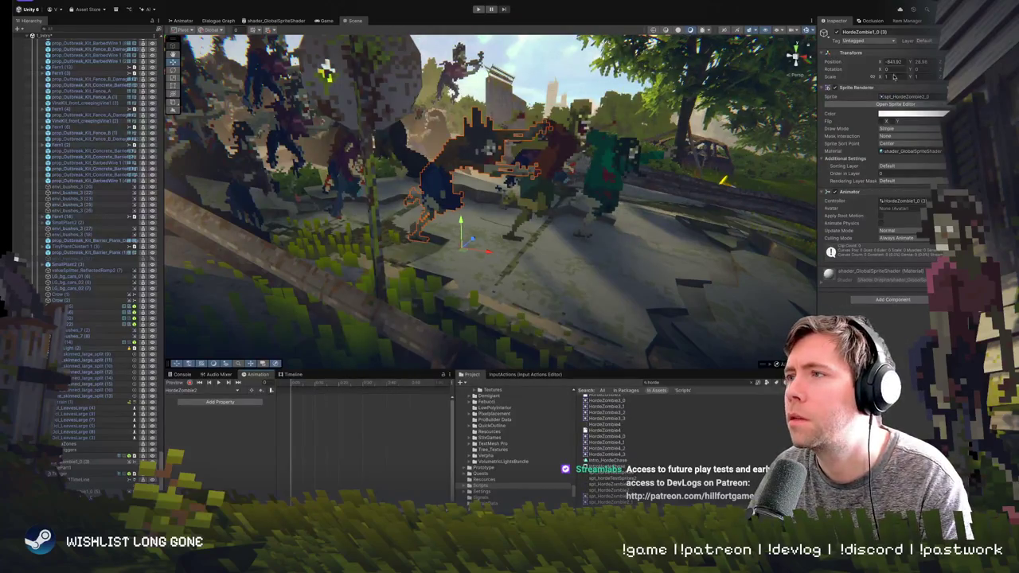
- Drop the spt_HordeZombie2 run-cycle sprites into the HordeZombie2 clip as keyframes
left_click(903, 97)
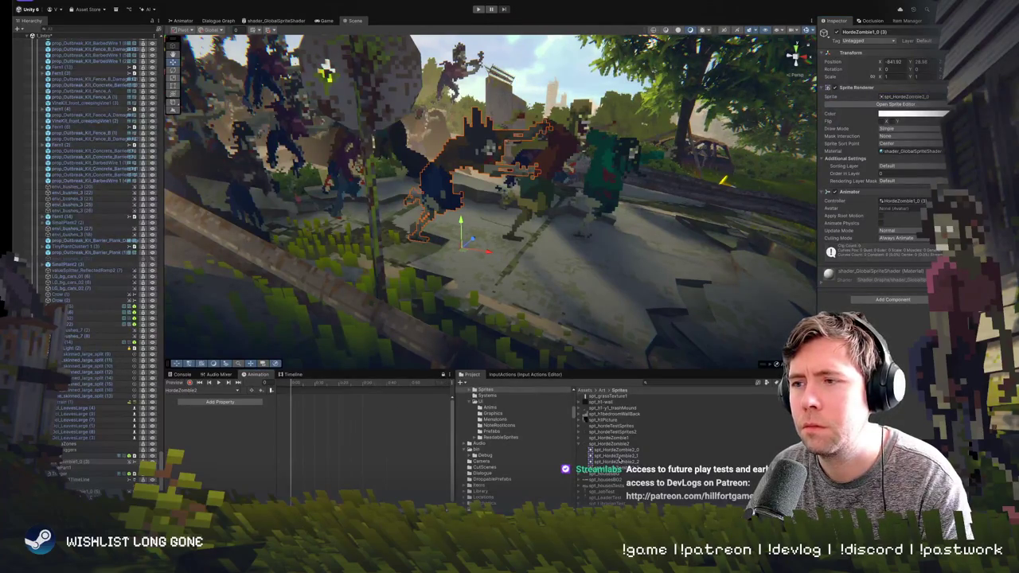
left_click(611, 450)
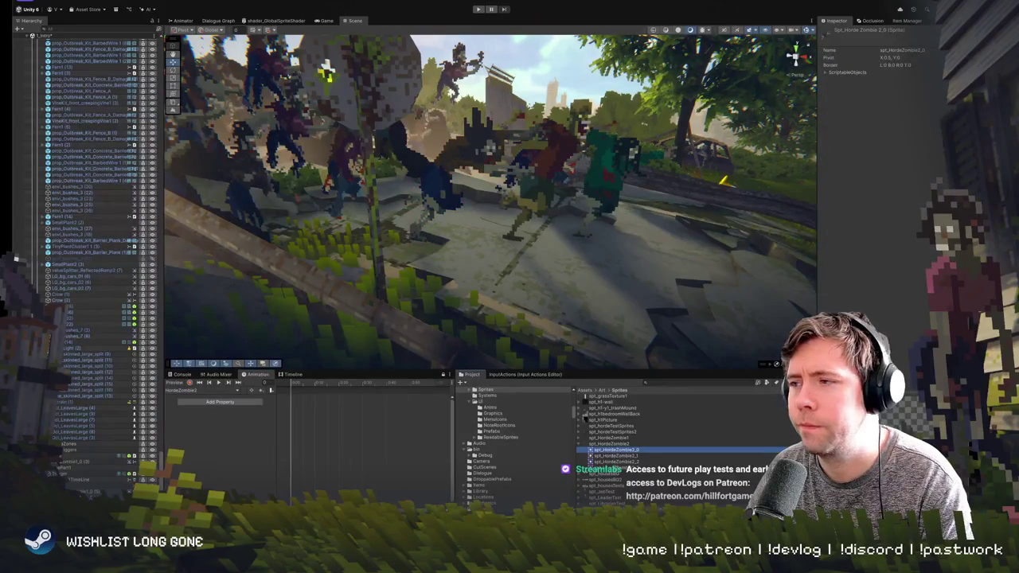
left_click(613, 462, "shift")
left_click_drag(322, 411, 325, 414)
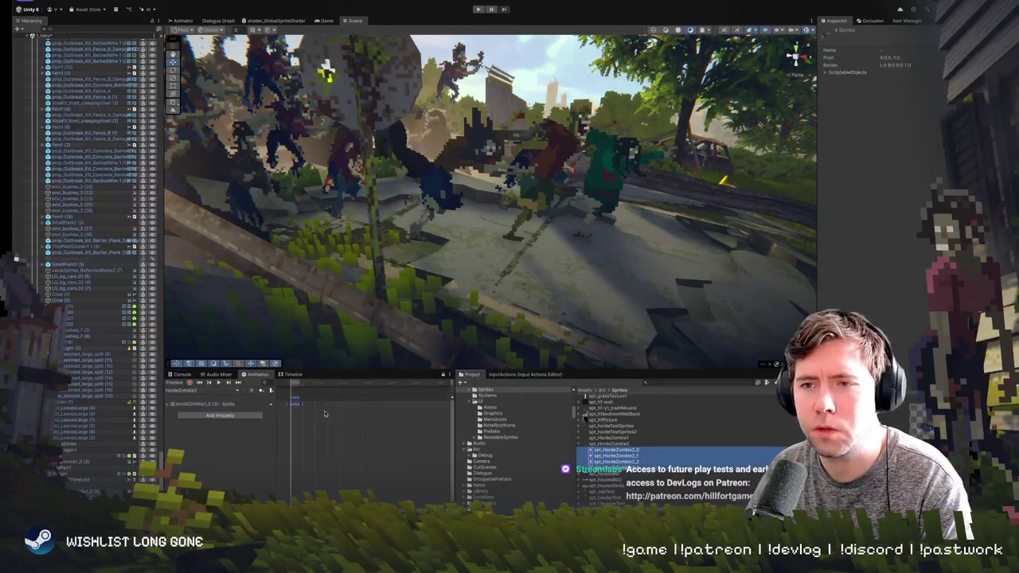
- Change the clip's sample rate and move the last keyframe from 0:10 to 0:09
right_click(450, 390)
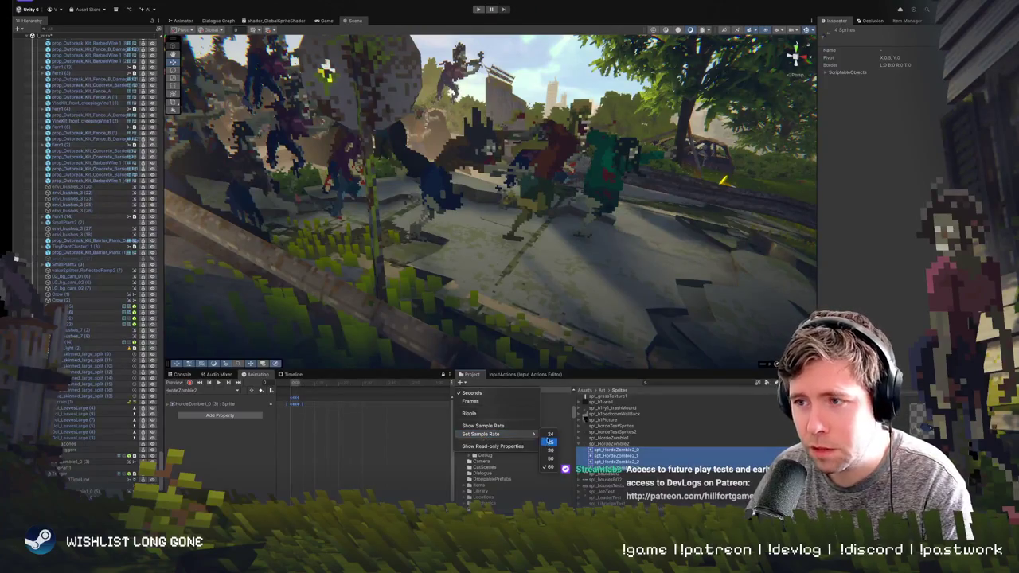
left_click(532, 434)
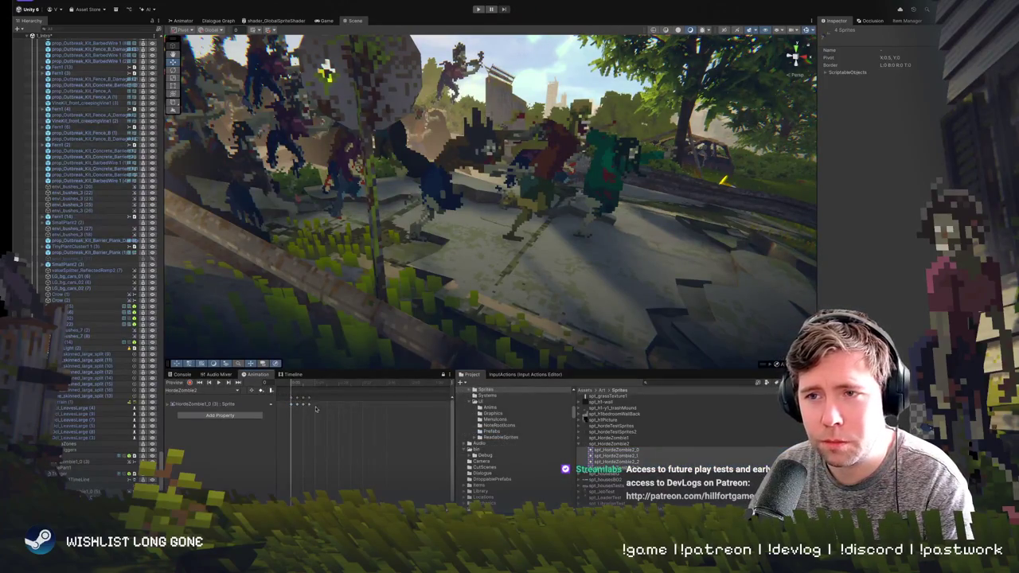
left_click(315, 409)
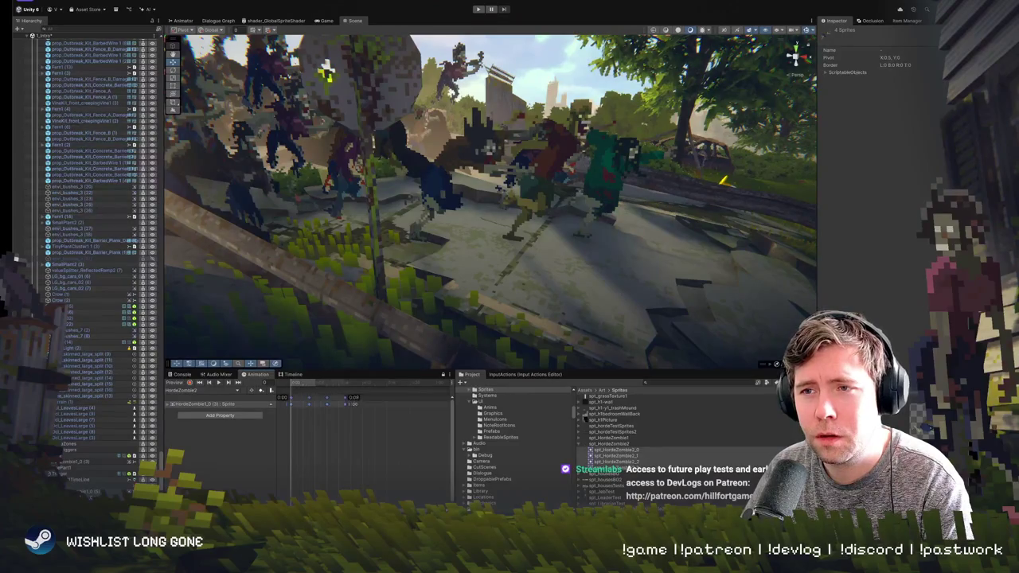
left_click_drag(358, 403, 332, 396)
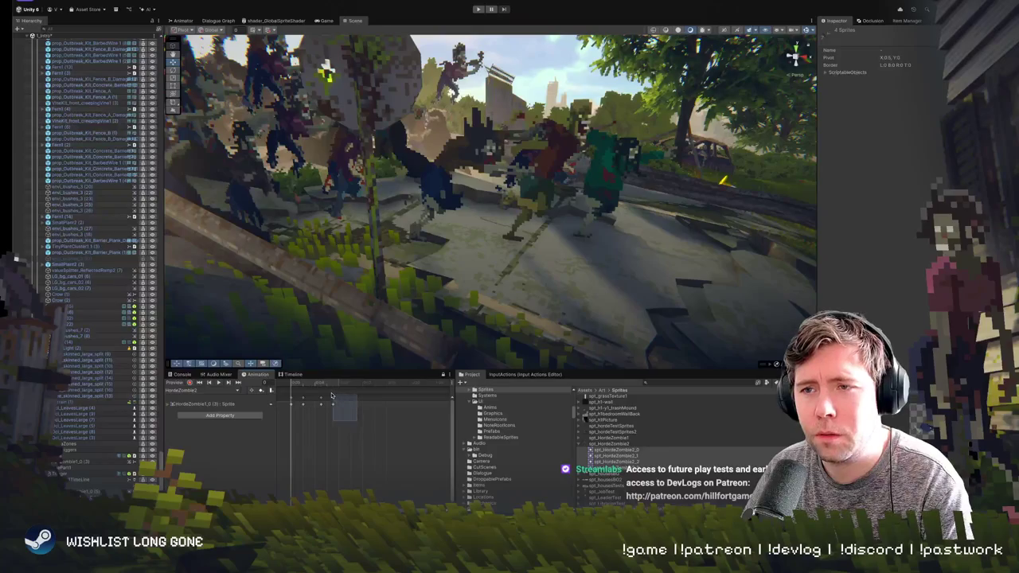
- Preview the zombie run cycle from the clip start, then run the game
left_click(345, 384)
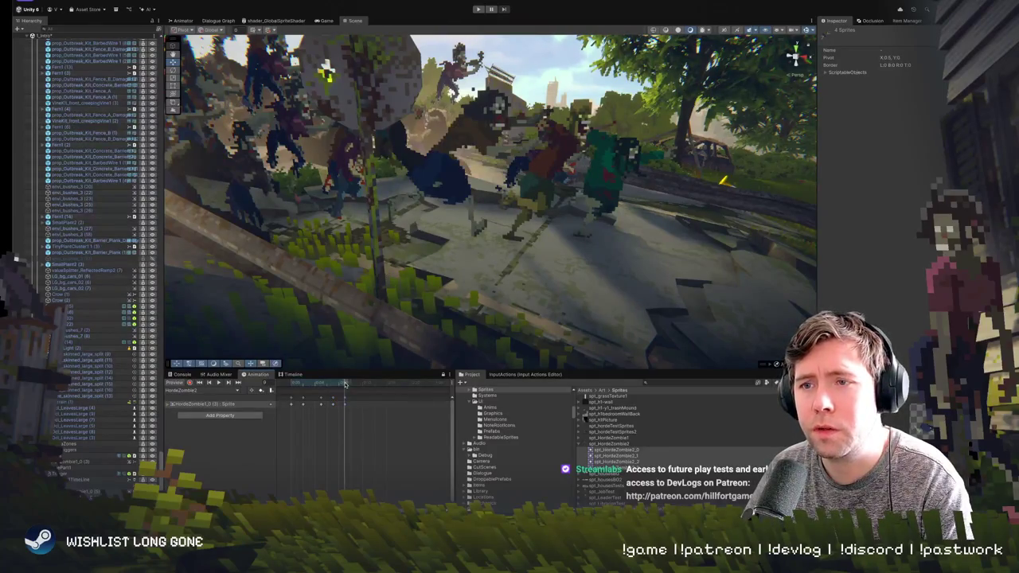
left_click_drag(344, 383, 225, 375)
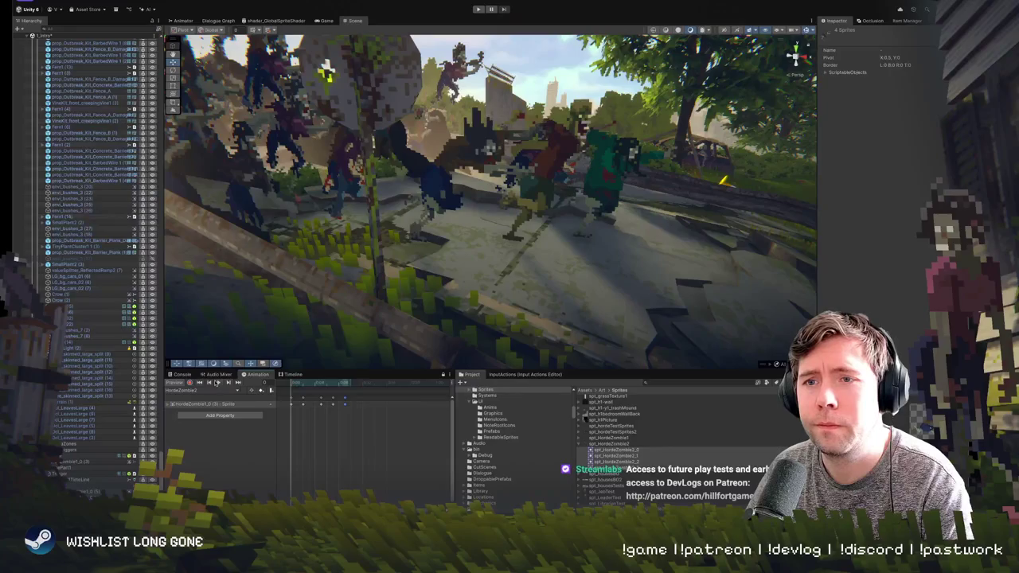
left_click(218, 383)
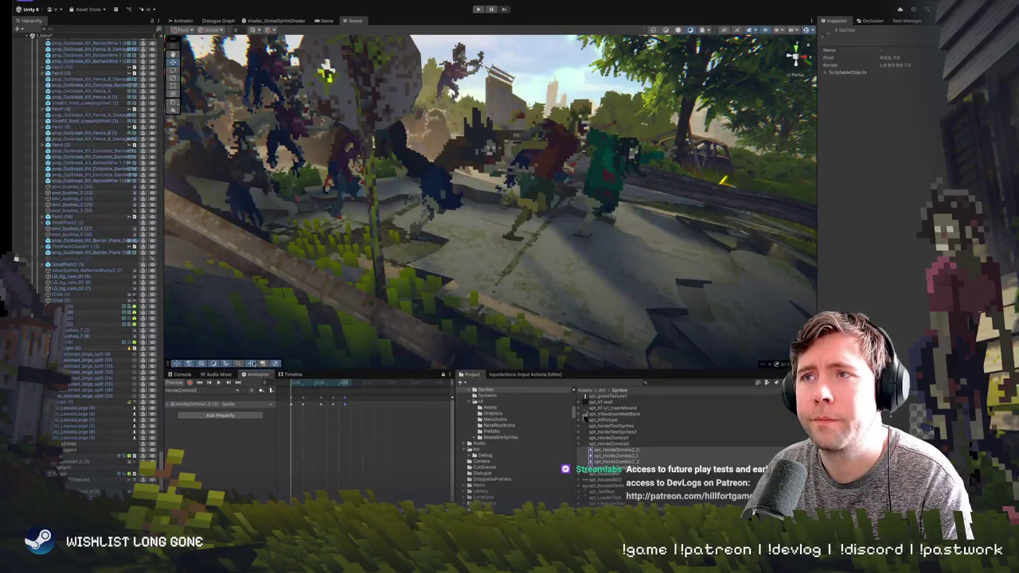
left_click(478, 9)
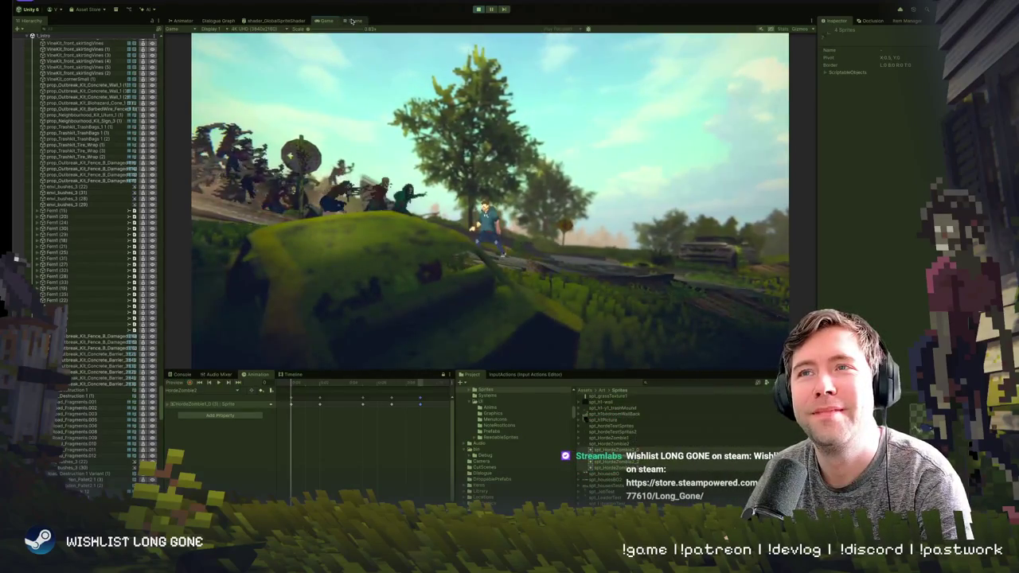
- Switch to the Scene view during Play Mode and select HordeZombie1_0
left_click(354, 20)
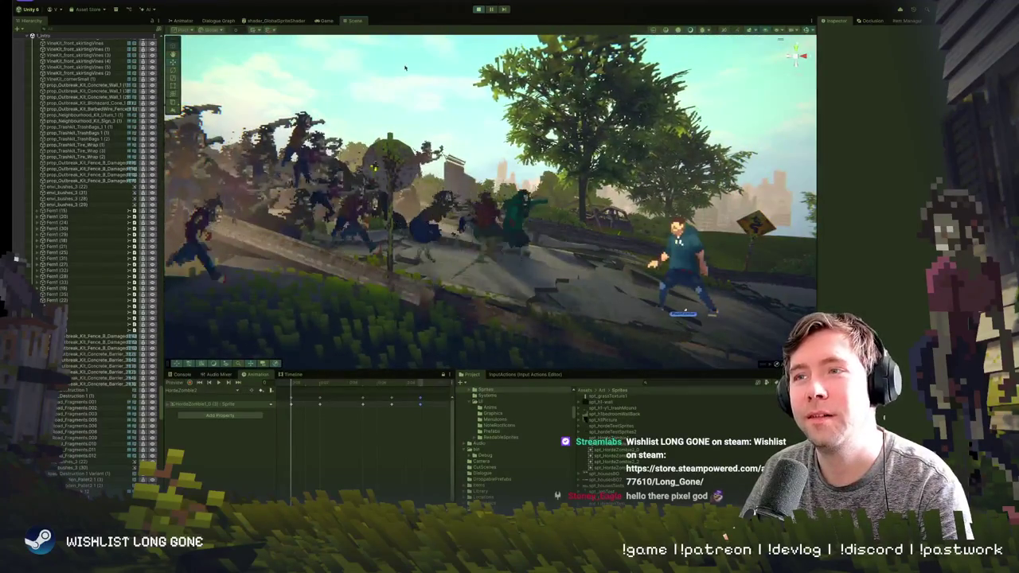
left_click(421, 247)
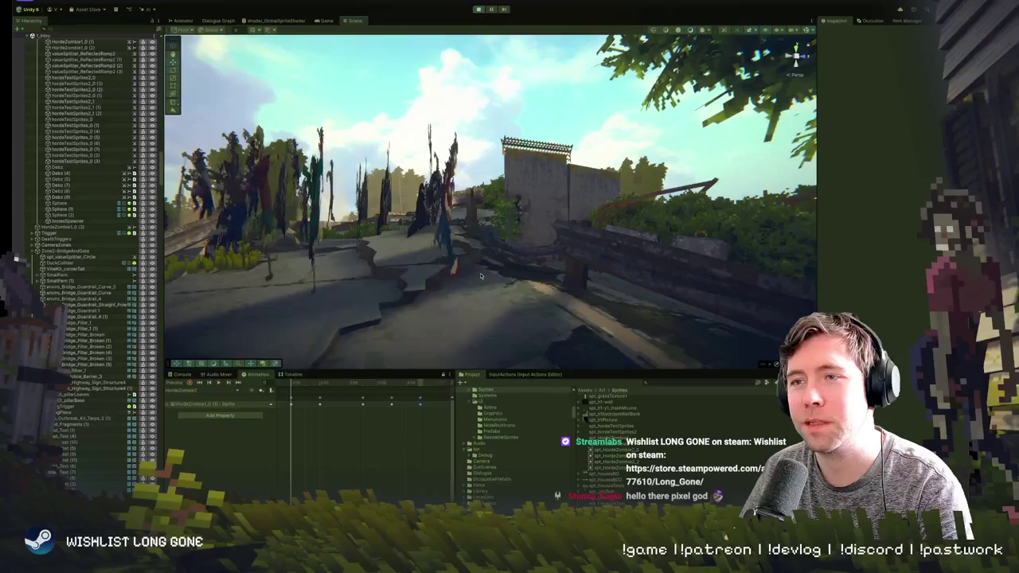
left_click(476, 274)
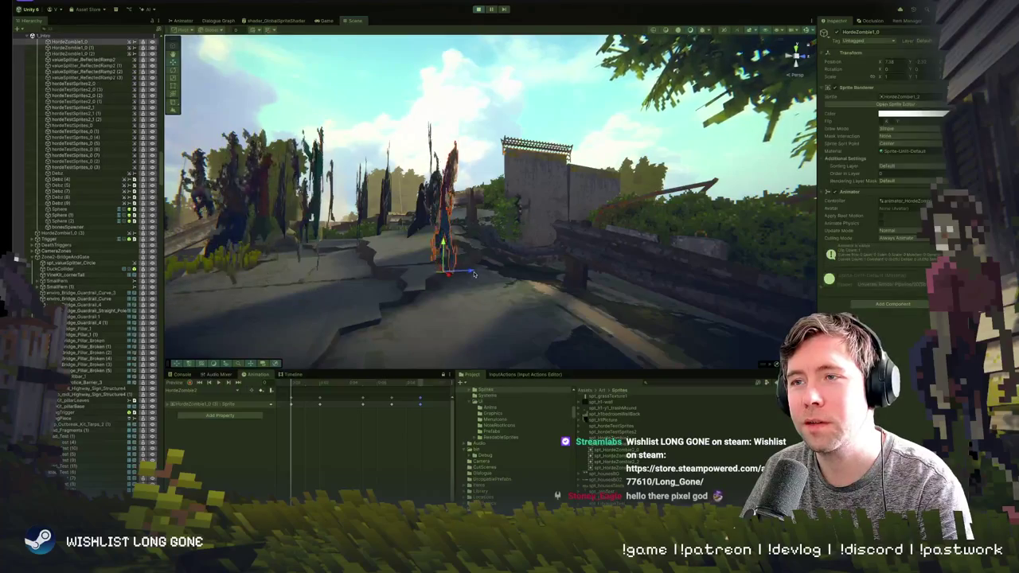
left_click(520, 209)
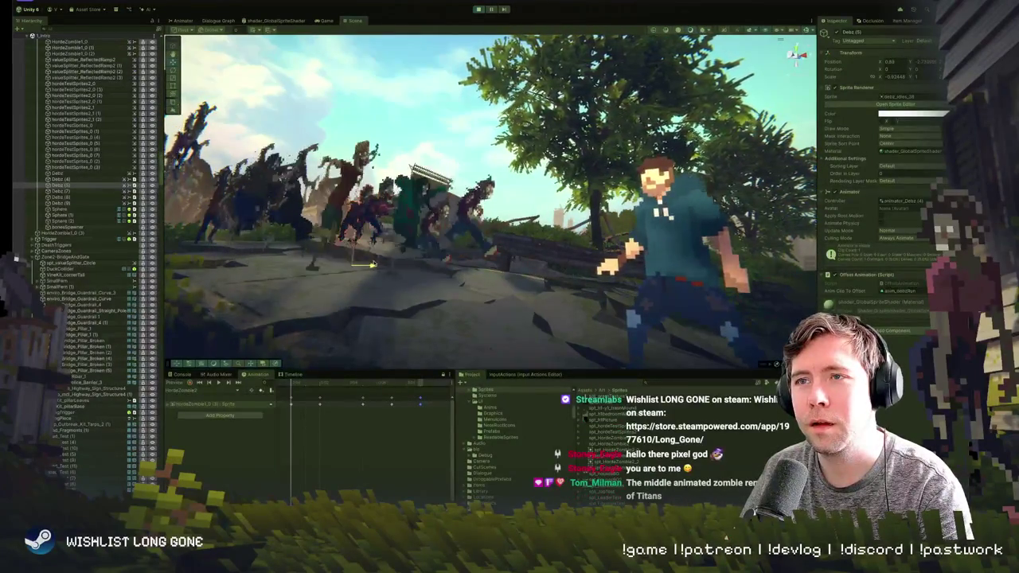
key("Up")
key("Up")
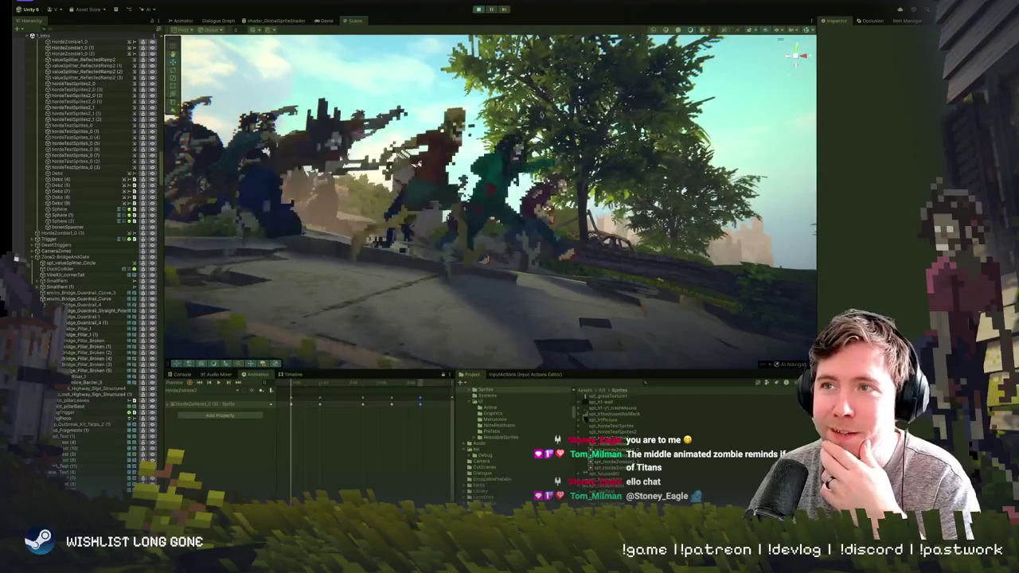
left_click(437, 177)
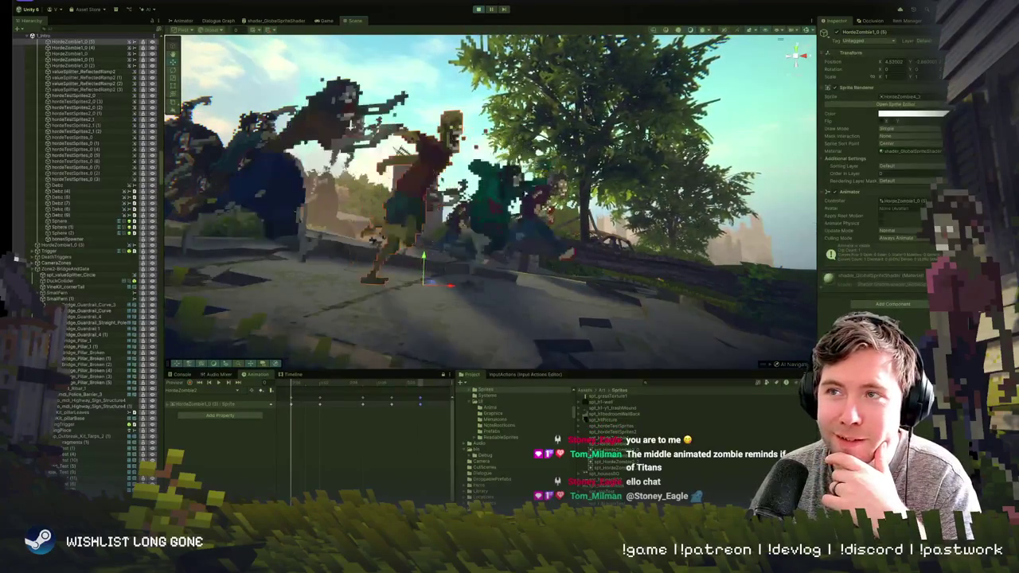
left_click(444, 104)
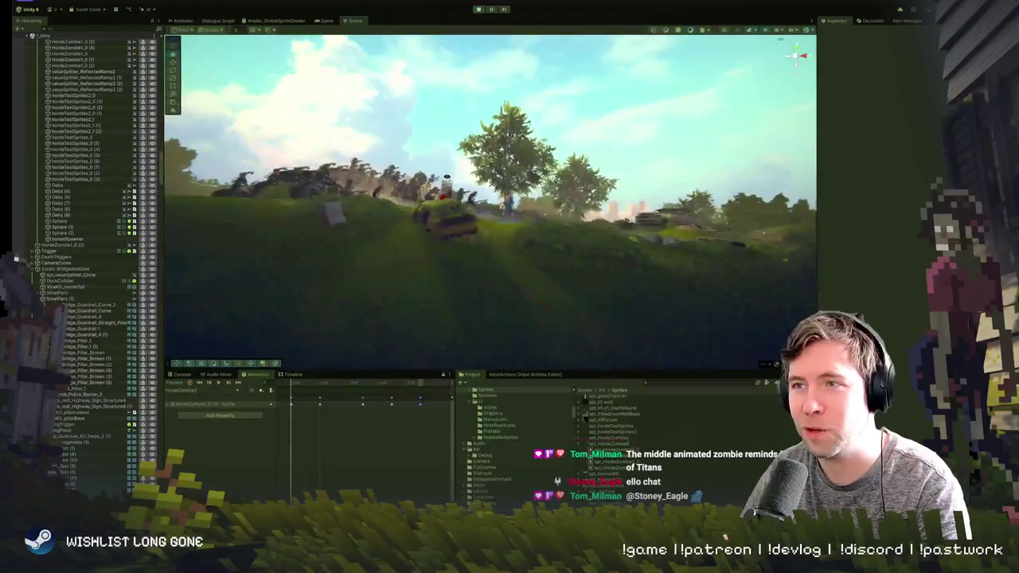
left_click(326, 20)
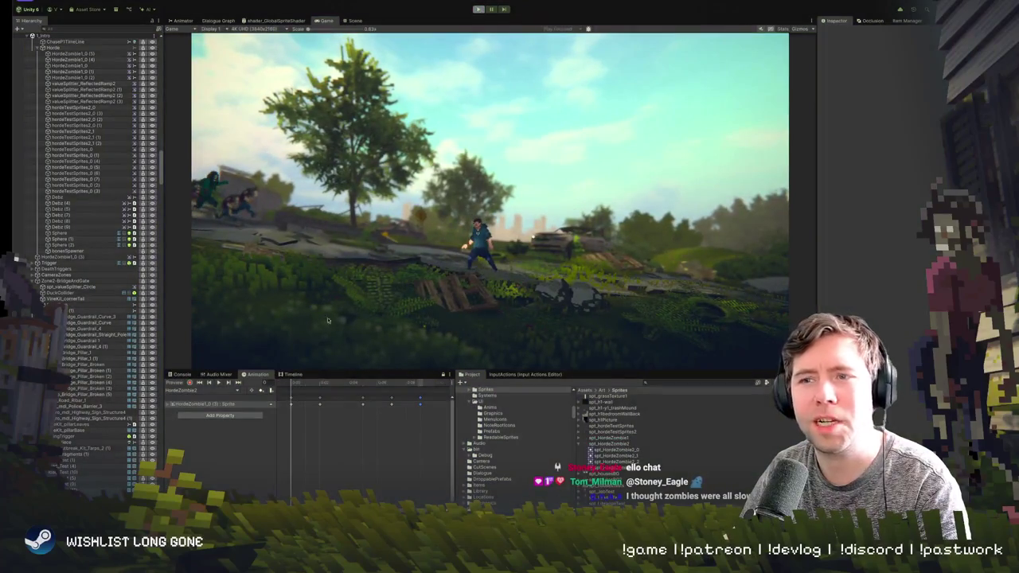
key("ctrl+1")
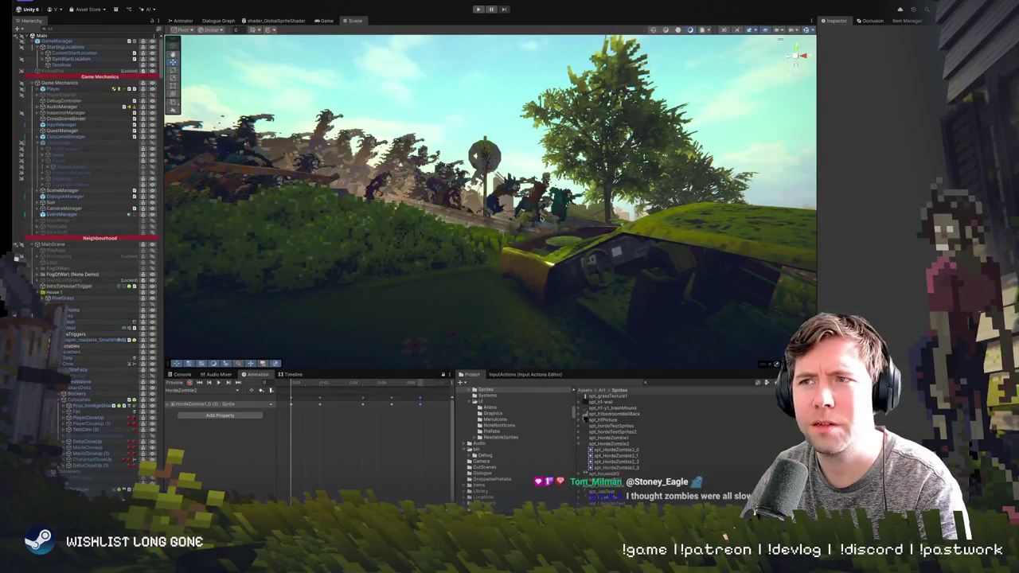
- Inspect ChasePart1 and the chase Trigger, flying the view along the road to the ruins
left_click(538, 192)
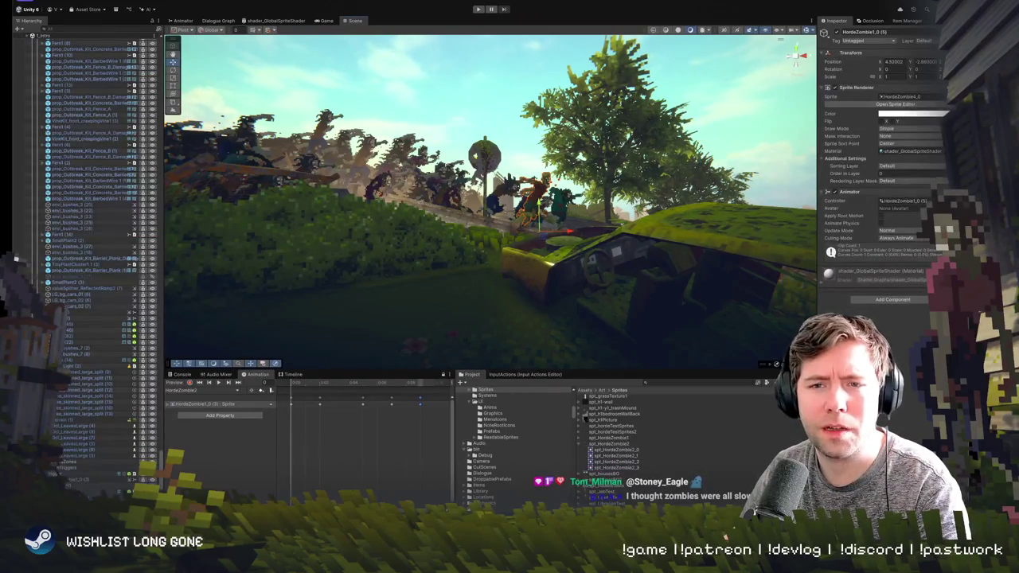
left_click(678, 109)
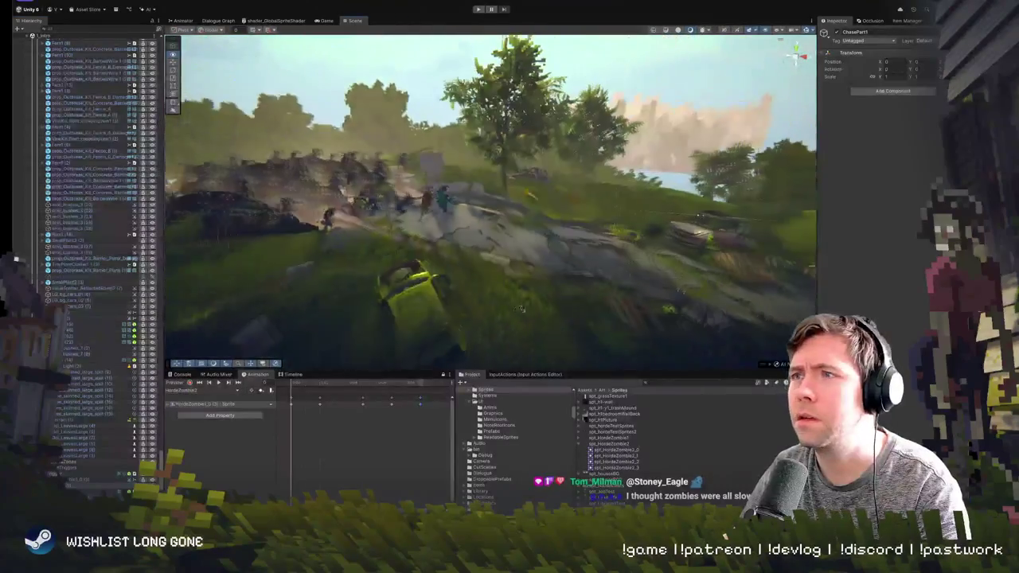
left_click(70, 476)
mouse_move(420, 245)
left_mouse_down()
mouse_move(451, 238)
mouse_move(420, 250)
mouse_move(291, 177)
mouse_move(438, 240)
left_mouse_up()
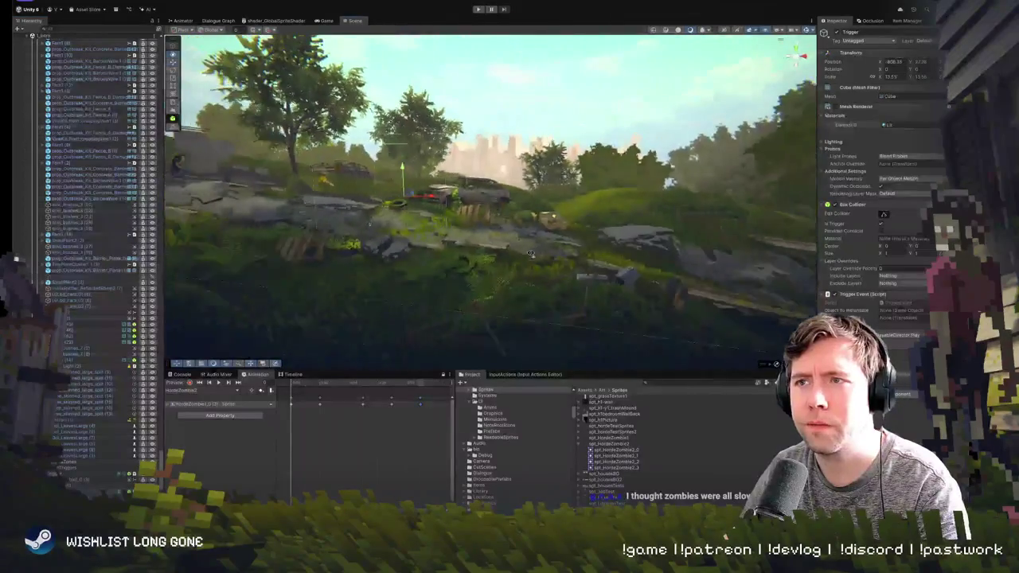
mouse_move(438, 240)
left_mouse_down()
mouse_move(385, 322)
mouse_move(268, 276)
mouse_move(373, 241)
left_mouse_up()
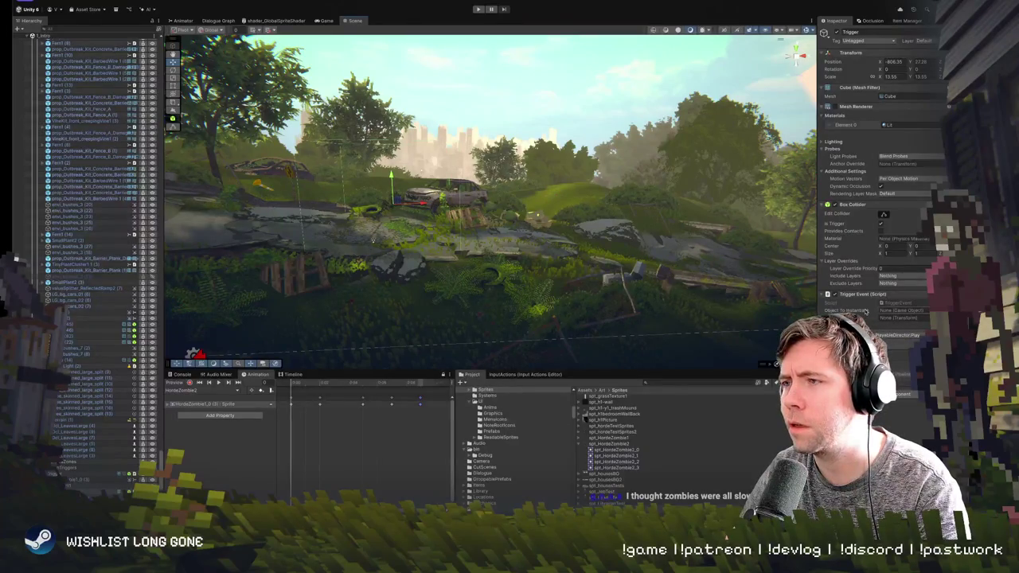
mouse_move(528, 257)
left_mouse_down()
mouse_move(478, 239)
mouse_move(580, 273)
left_mouse_up()
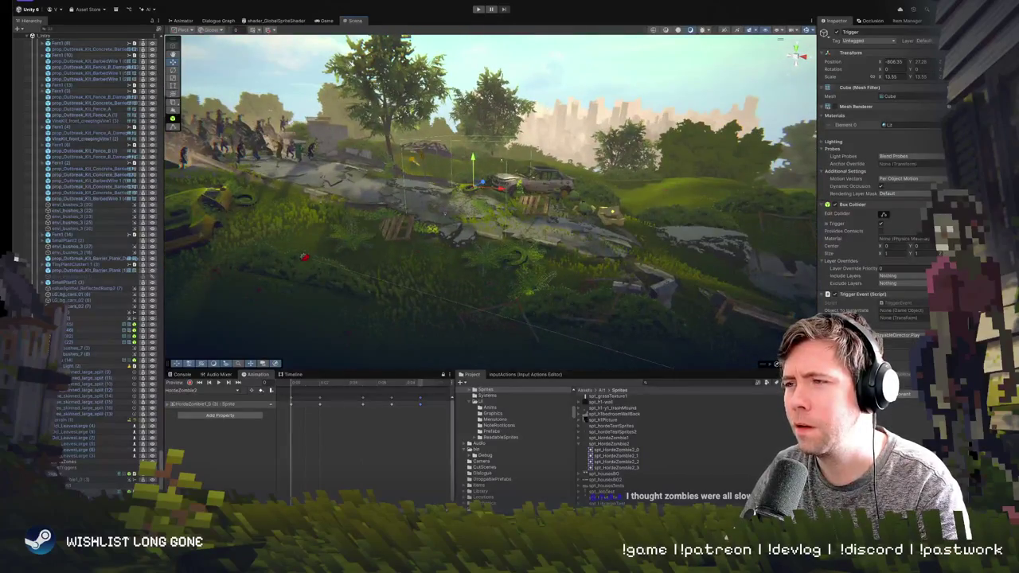
- Review the ChaseP1TimeLine tracks and the Horde object's HordeZombie2 keyframes
left_click(94, 492)
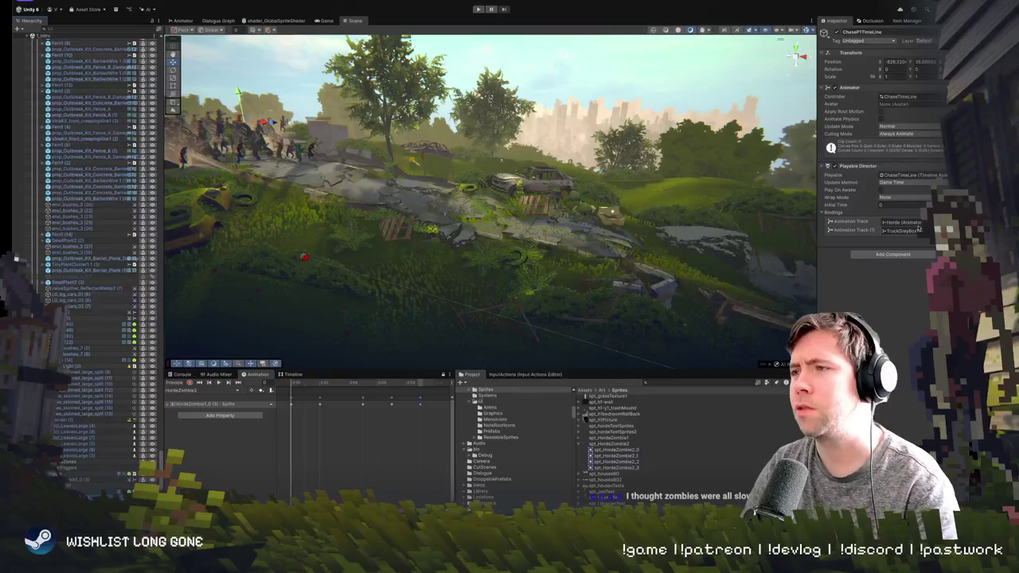
left_click(303, 376)
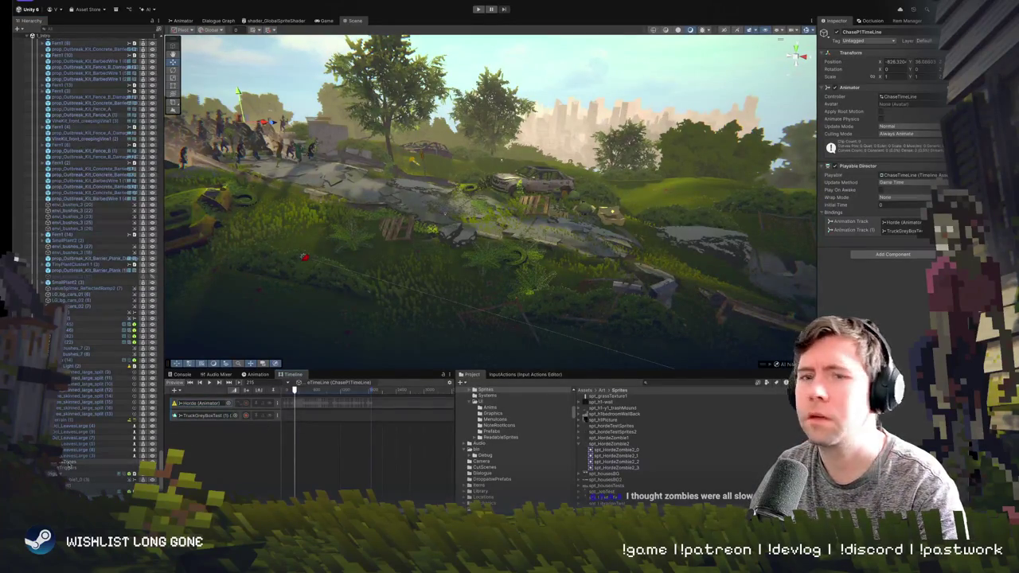
left_click(287, 147)
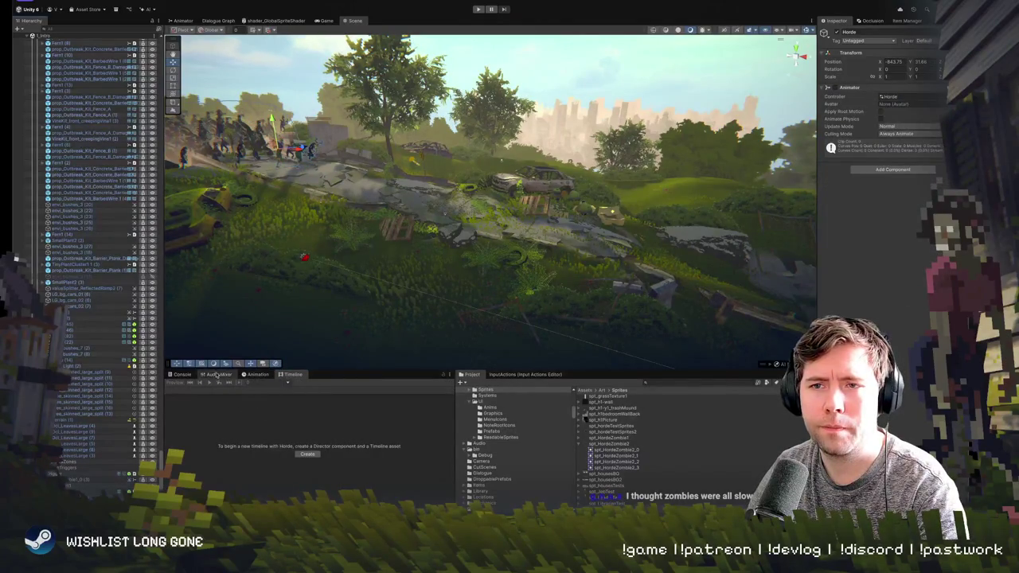
left_click(178, 375)
left_click(257, 376)
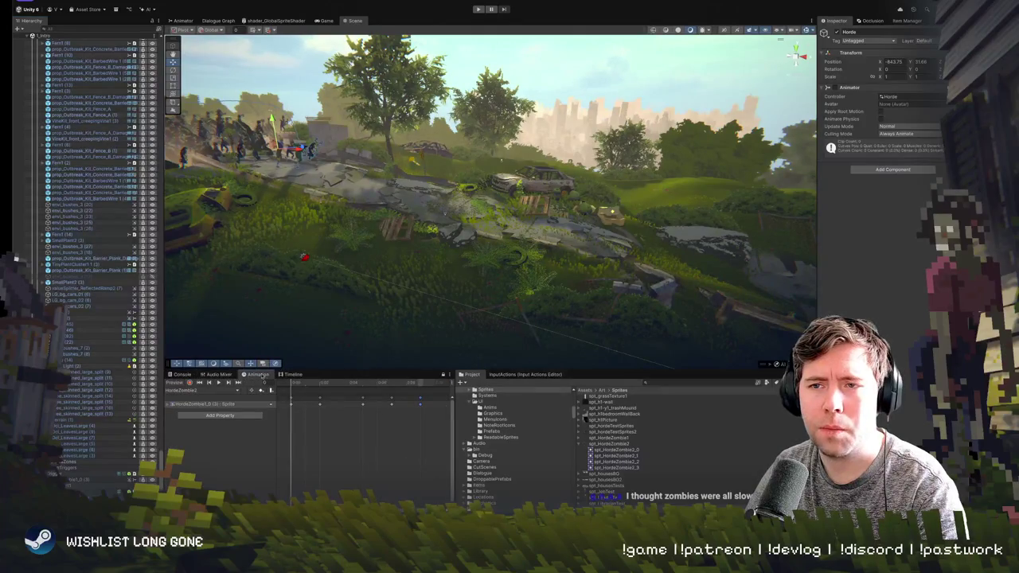
- Check for a Horde timeline, the audio mixers and the Console log, then reselect Trigger
left_click(282, 375)
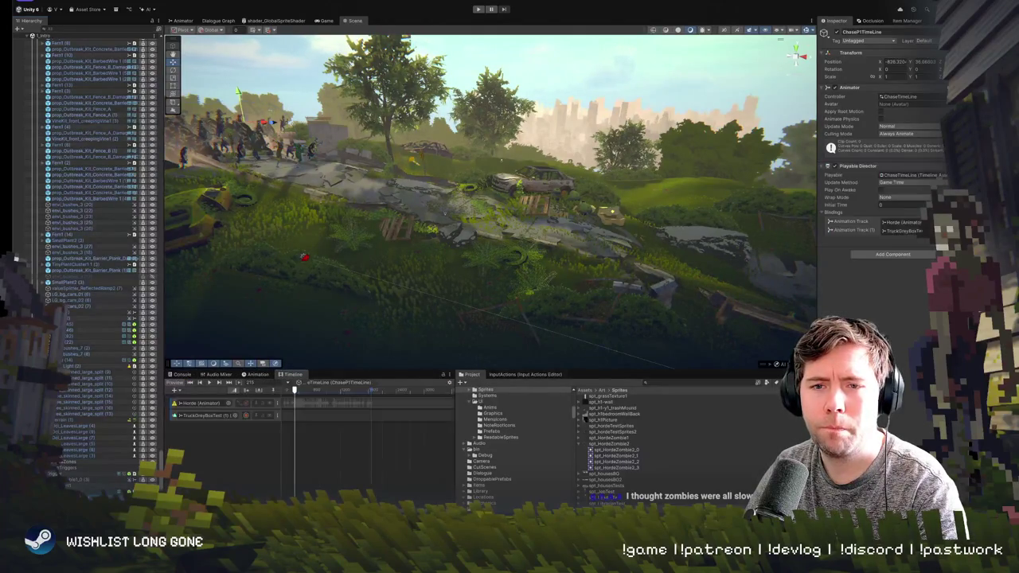
left_click(257, 374)
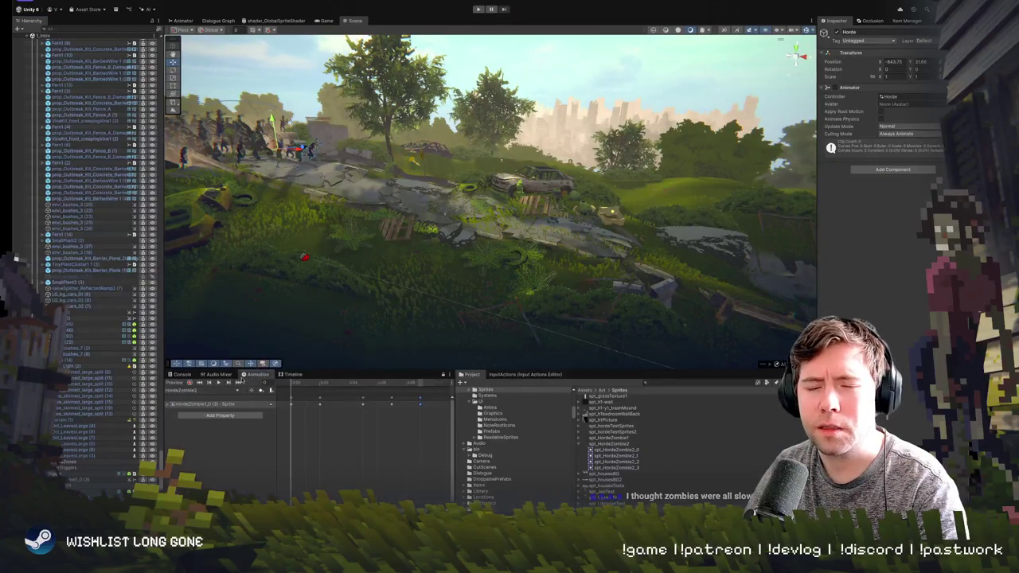
left_click(221, 374)
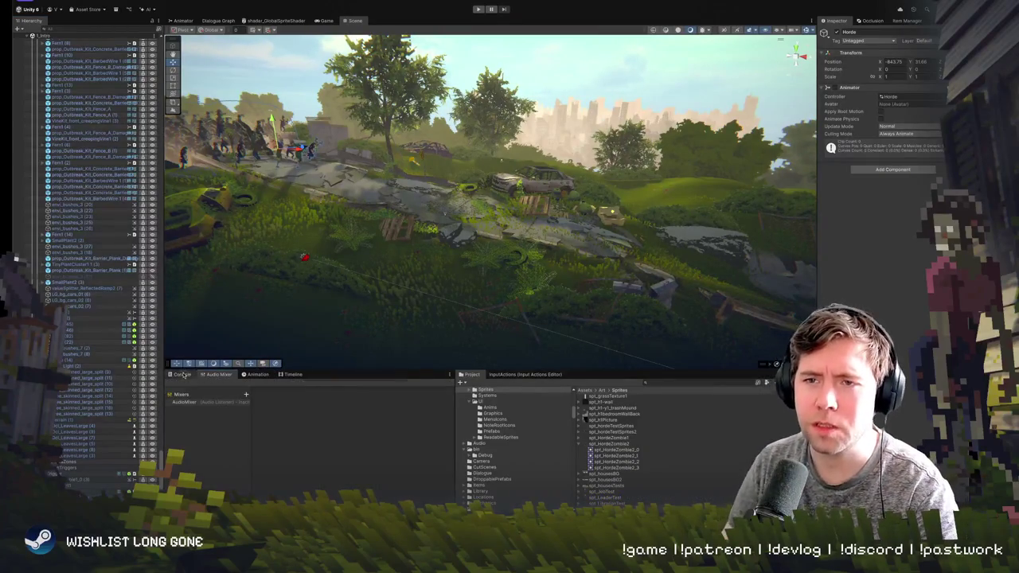
left_click(183, 374)
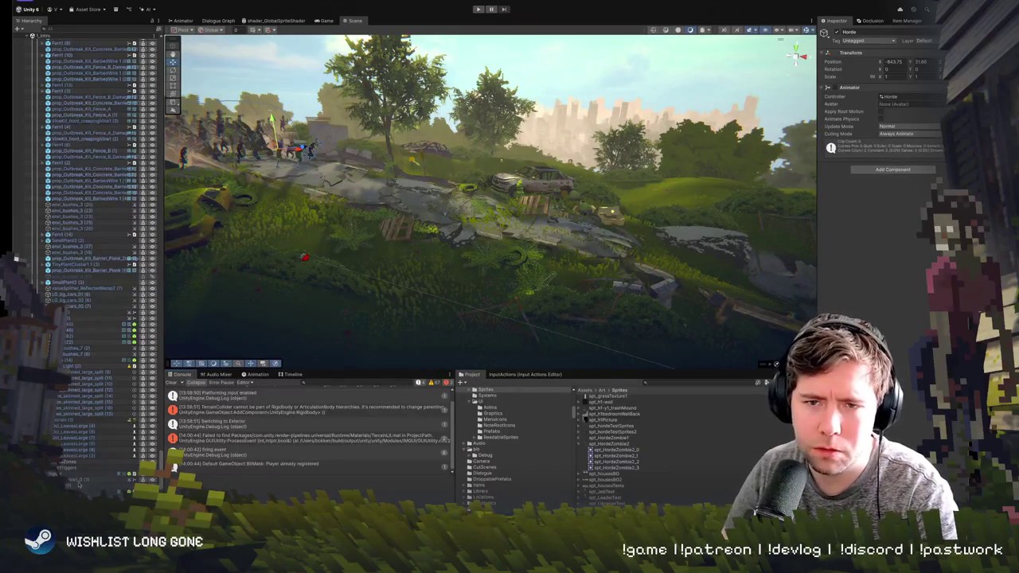
left_click(79, 475)
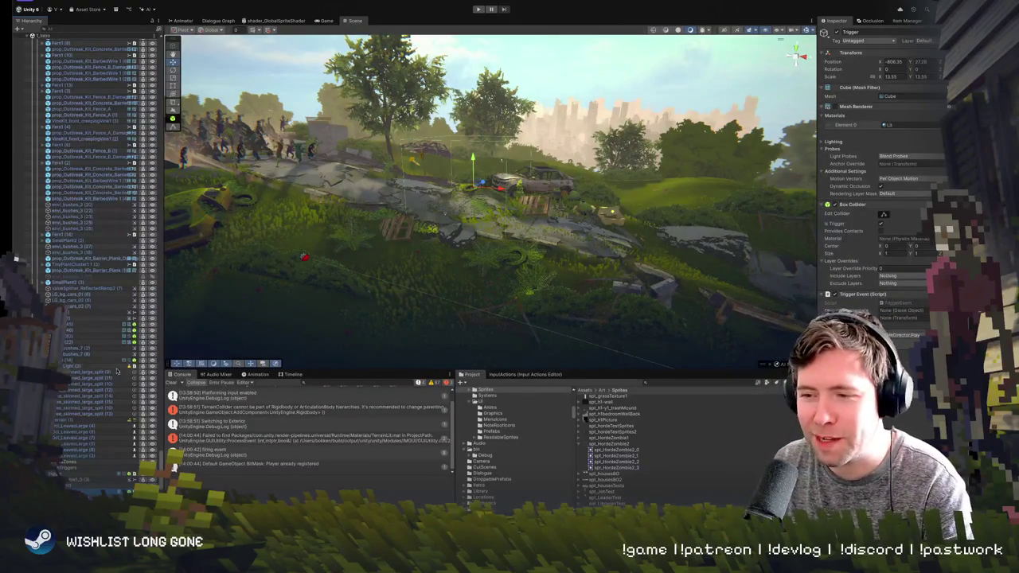
mouse_move(376, 246)
left_mouse_down()
mouse_move(538, 351)
mouse_move(348, 215)
left_mouse_up()
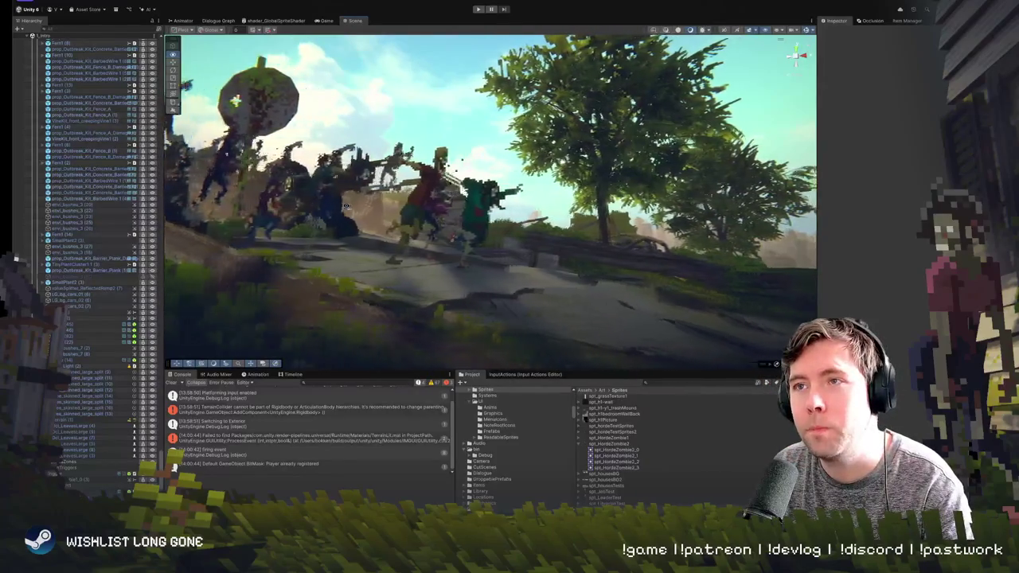
mouse_move(346, 207)
left_mouse_down()
mouse_move(480, 302)
mouse_move(353, 256)
mouse_move(328, 271)
left_mouse_up()
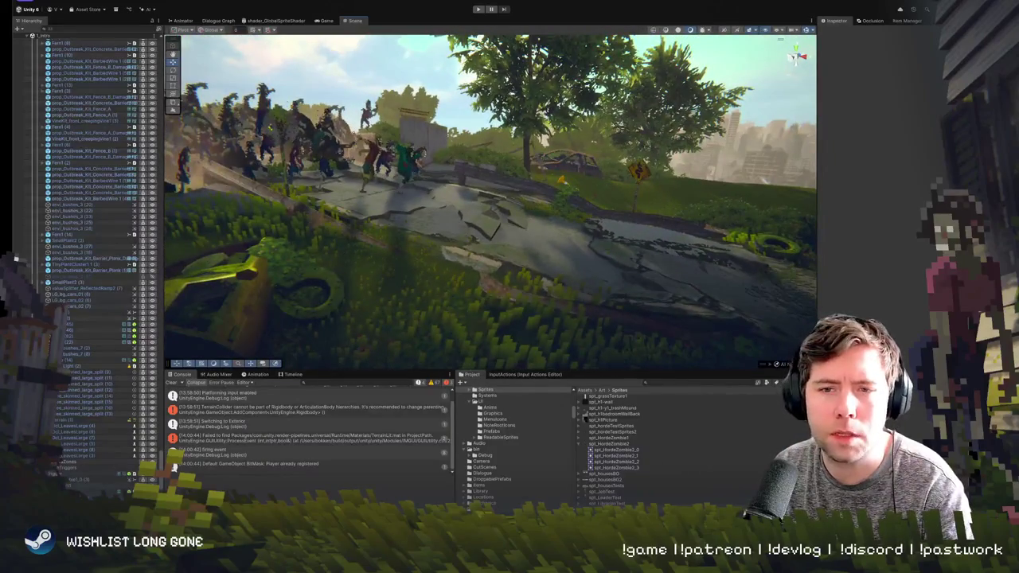
left_click(328, 271)
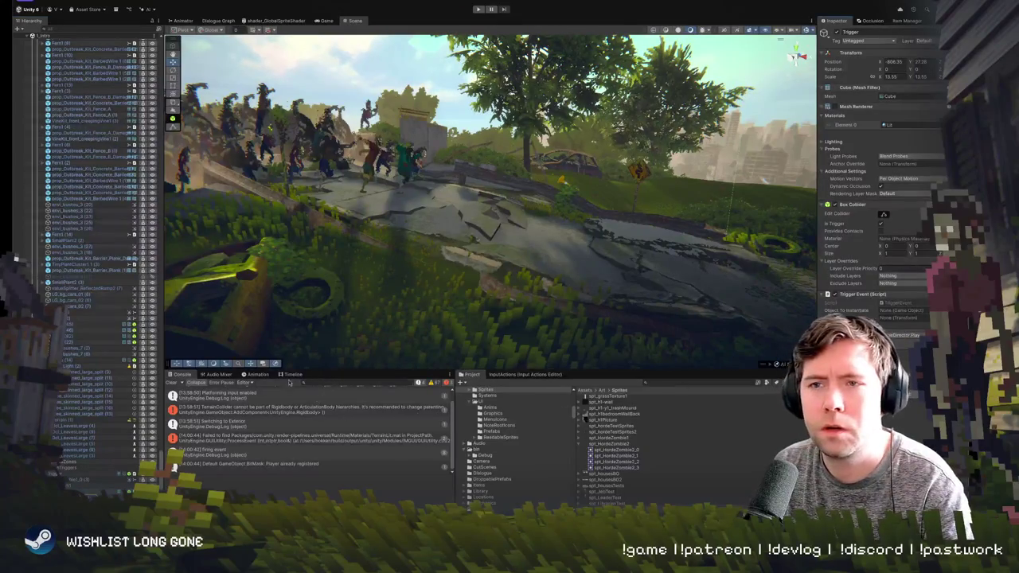
- Enable the Animator component on the Horde object bound to ChaseP1TimeLine's Horde track
left_click(293, 375)
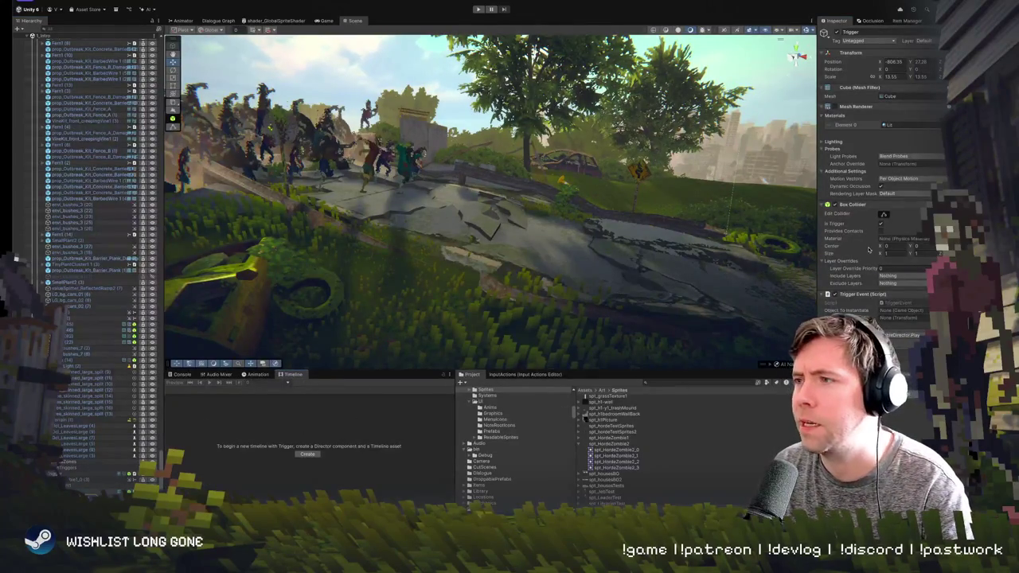
key("Down")
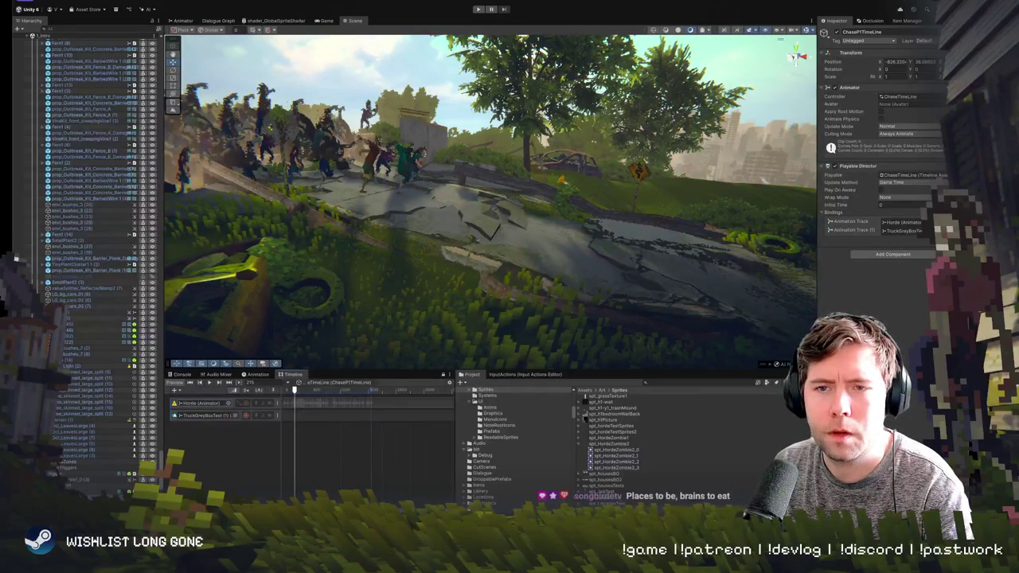
double_click(199, 402)
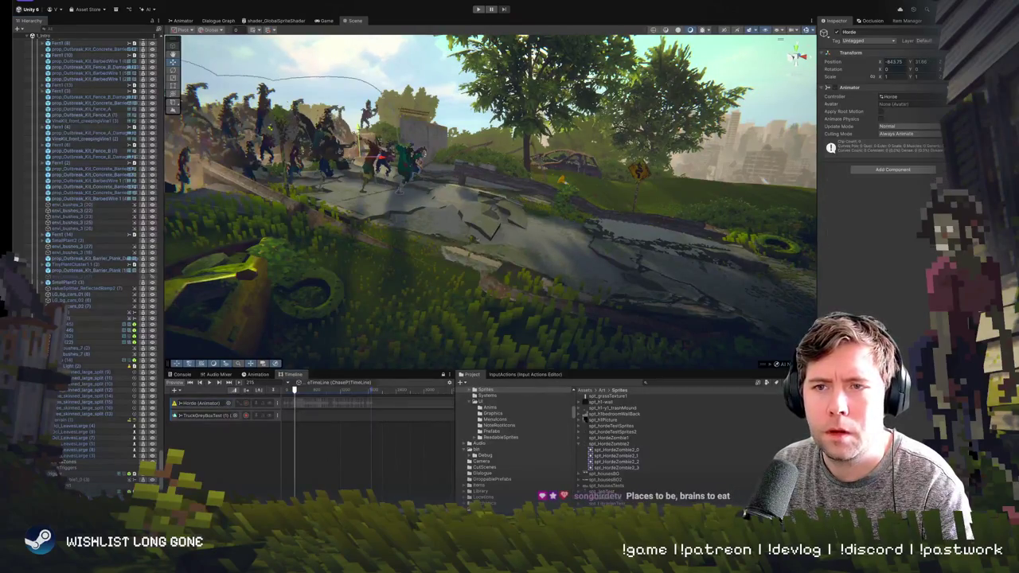
left_click(837, 88)
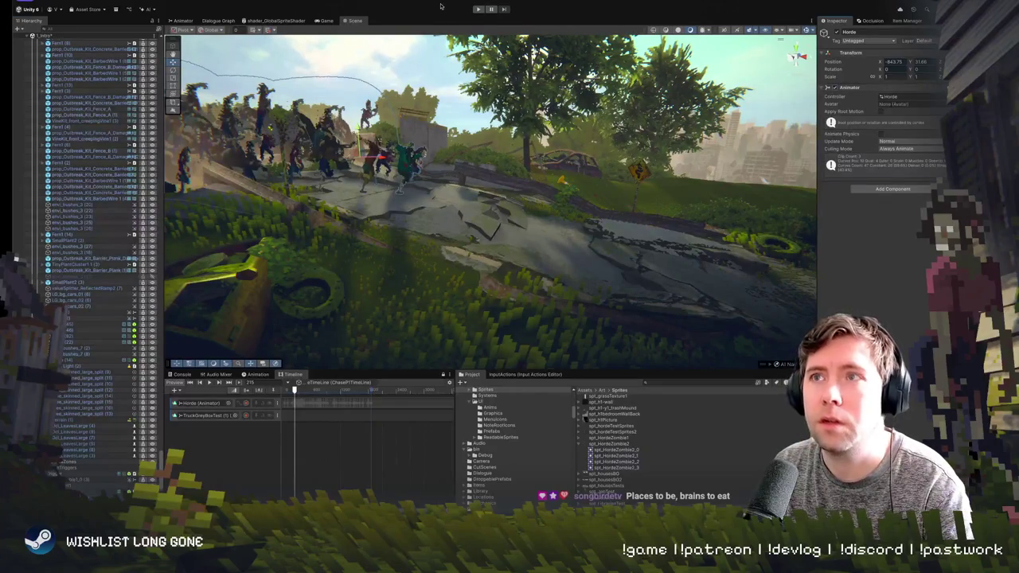
- Enter Play mode to watch the zombie chase the backpacked figure over the fence
left_click(478, 10)
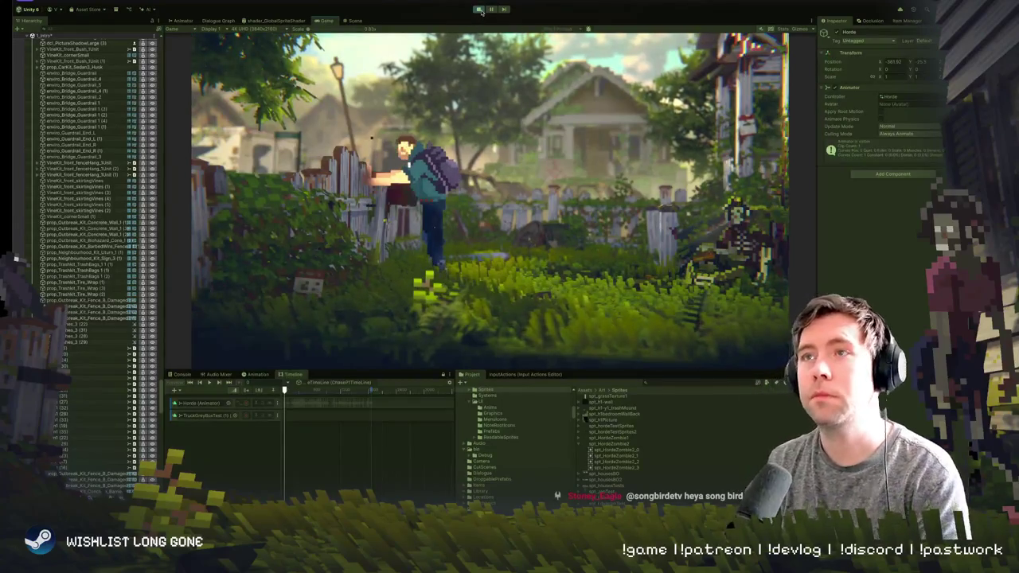
- Return to the Scene view showing the zombie horde along the ruined road
key("ctrl+1")
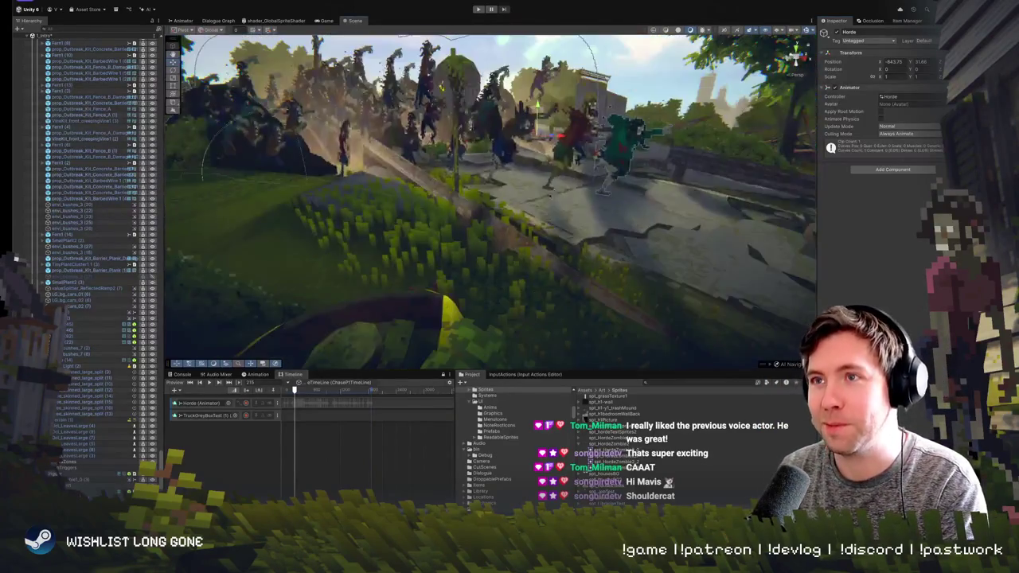
- Fly the Scene view past the zombie horde and trees out to the grassy field
mouse_move(589, 199)
left_mouse_down()
mouse_move(616, 205)
mouse_move(528, 245)
mouse_move(481, 239)
left_mouse_up()
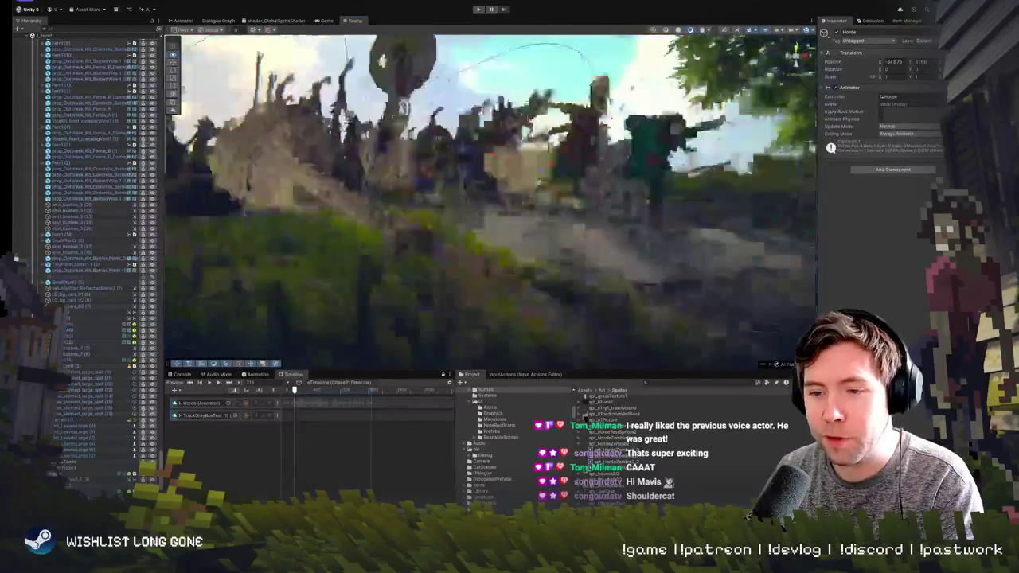
left_click_drag(451, 162, 430, 167)
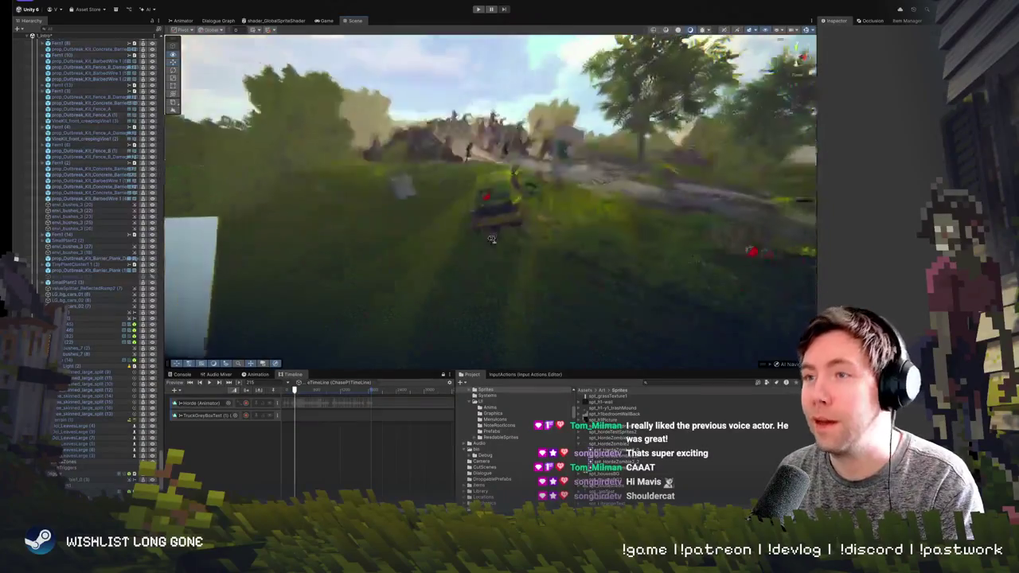
left_click_drag(538, 195, 566, 203)
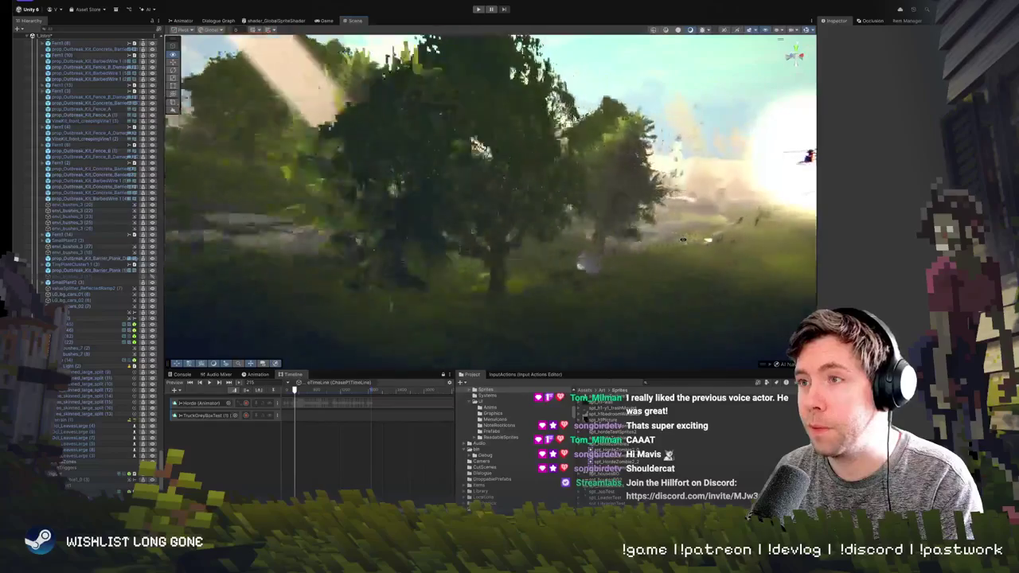
mouse_move(636, 209)
left_mouse_down()
mouse_move(635, 219)
mouse_move(587, 219)
mouse_move(718, 169)
mouse_move(334, 215)
mouse_move(397, 181)
mouse_move(401, 214)
mouse_move(566, 240)
left_mouse_up()
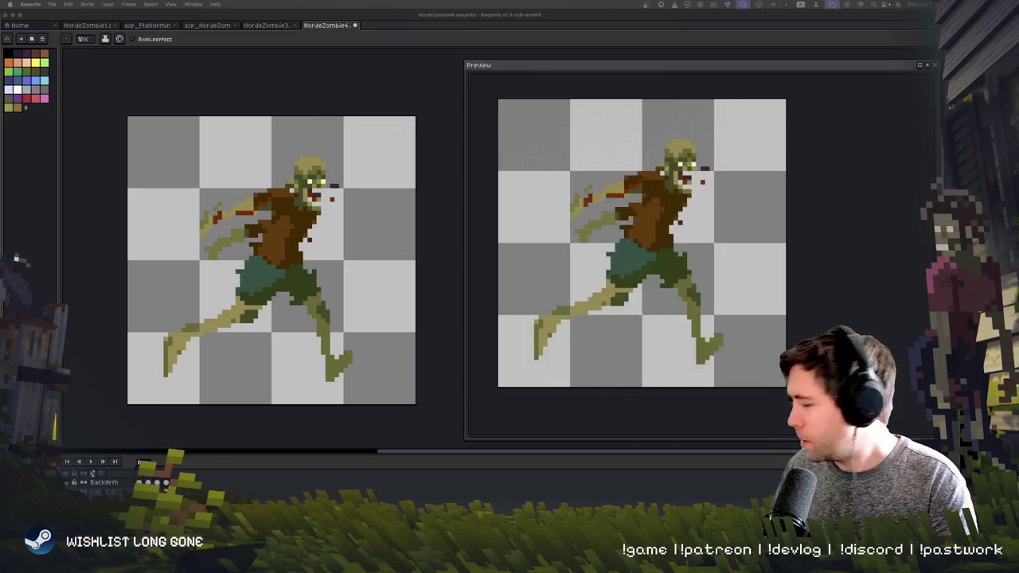
- Step through the HordeZombie4 run-cycle frames, then bring Photoshop forward
left_click_drag(319, 117, 335, 101)
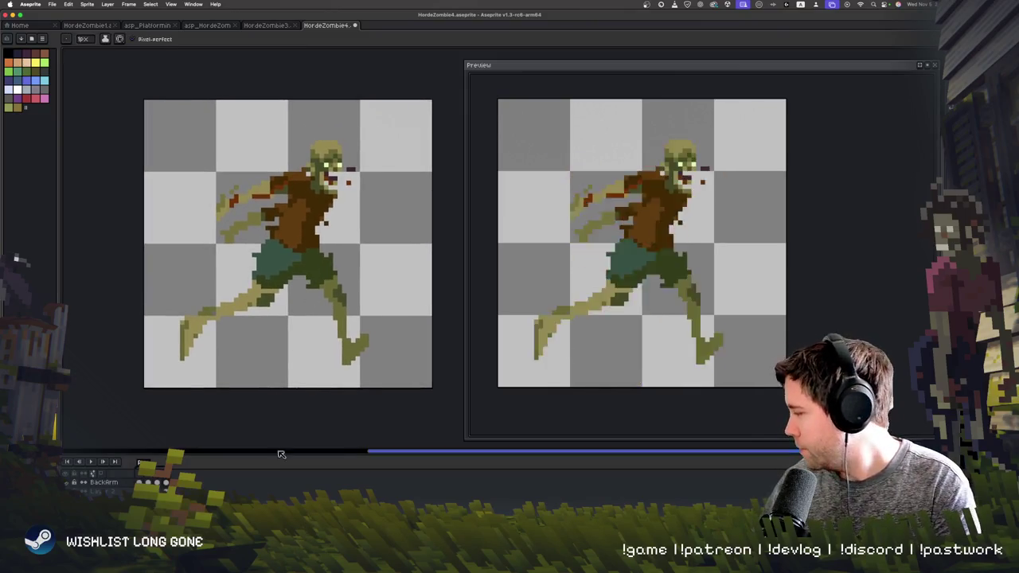
key("period")
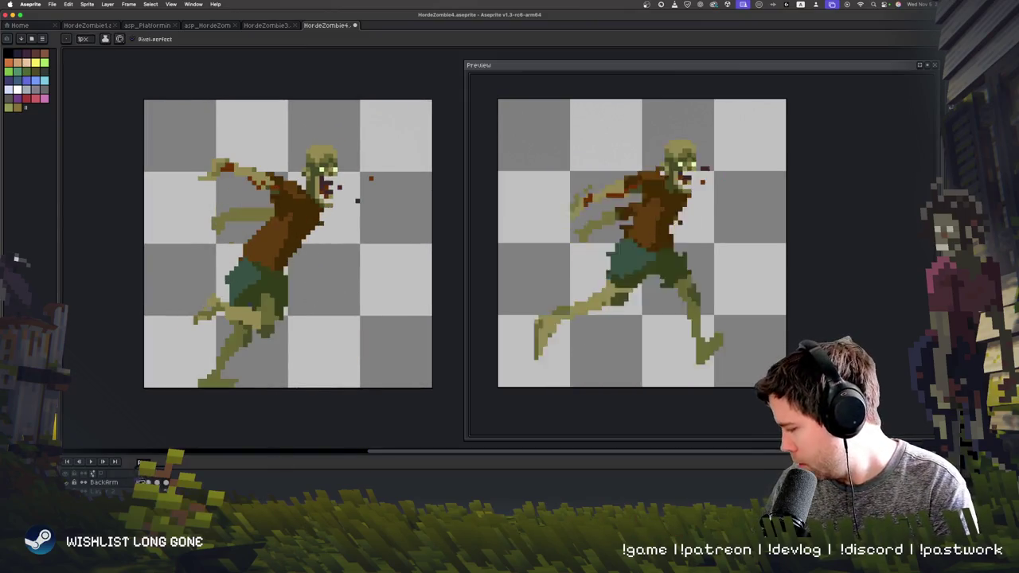
key("period")
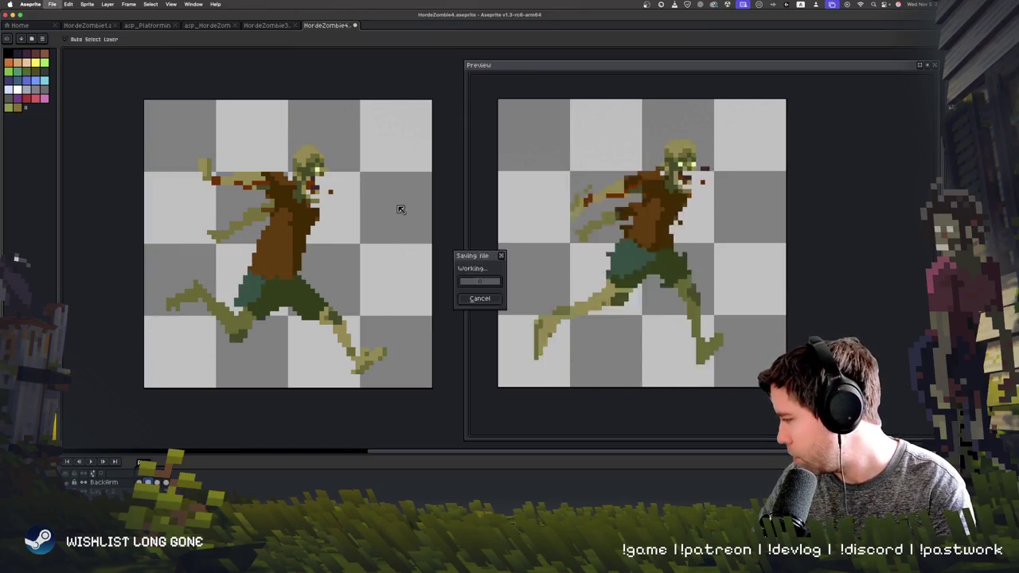
scroll(354, 124, "down", 1)
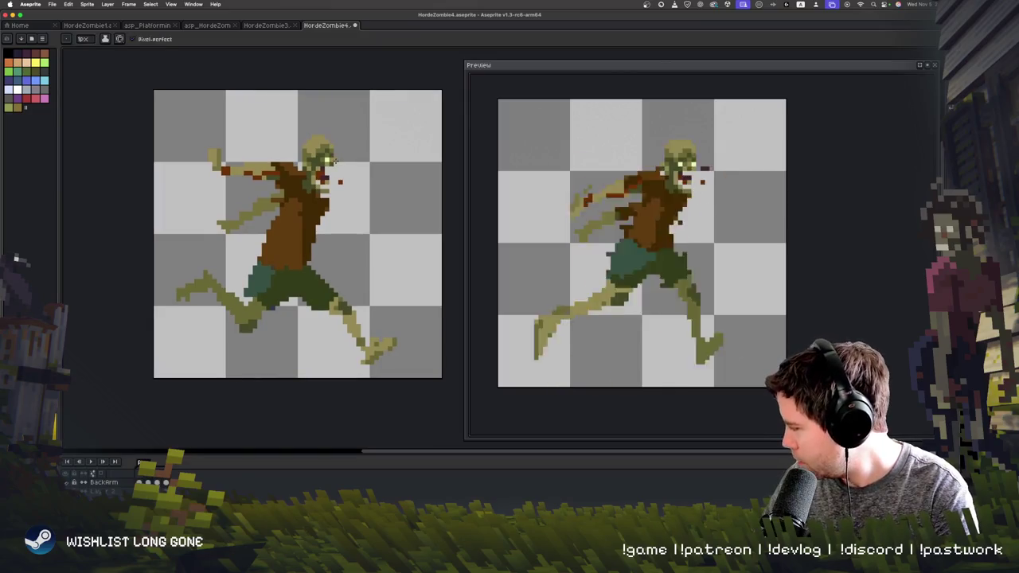
scroll(343, 175, "up", 2)
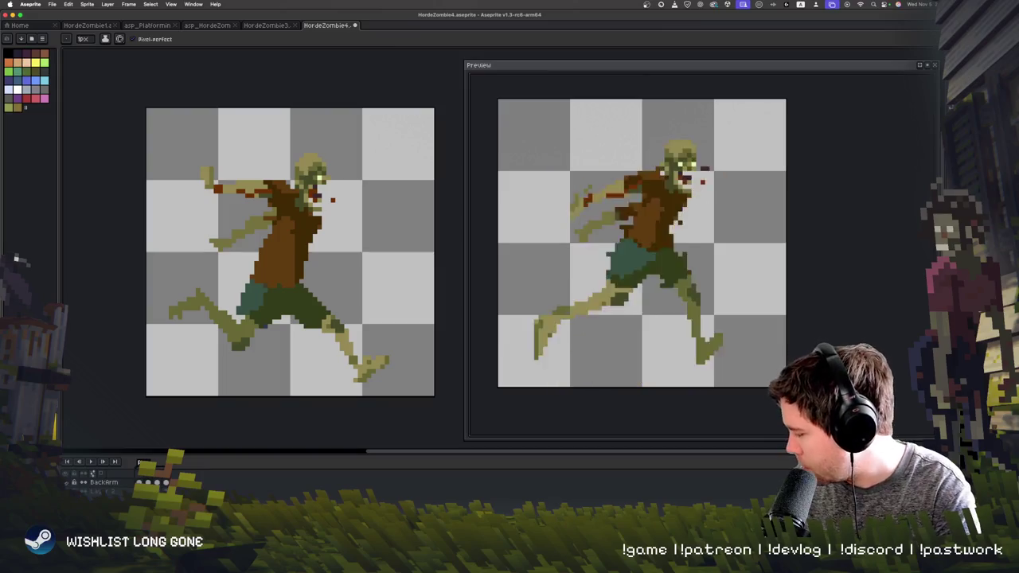
key("super+Tab")
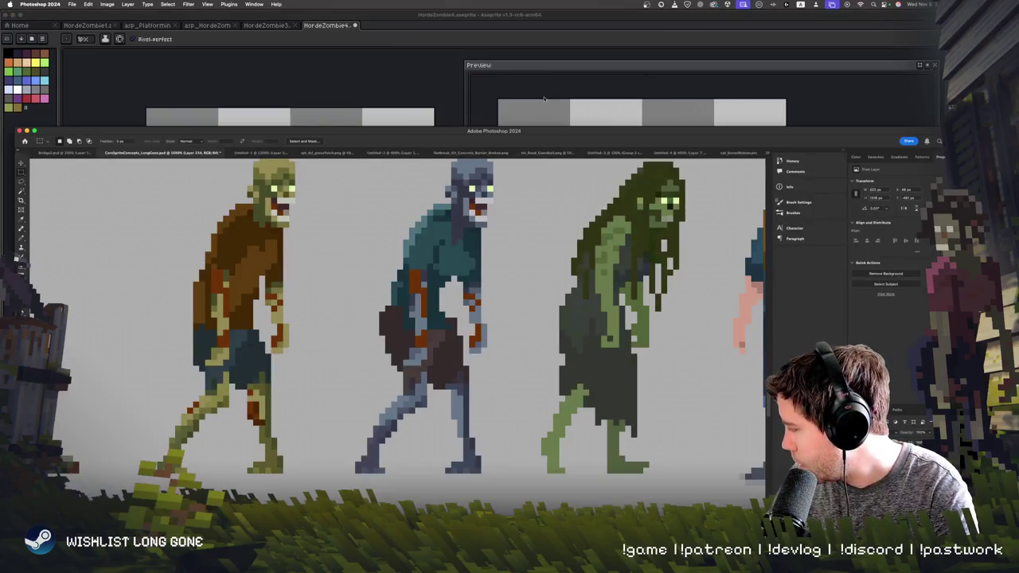
- Maximise Photoshop and marquee-select the long-haired green zombie on the concept sheet
double_click(544, 136)
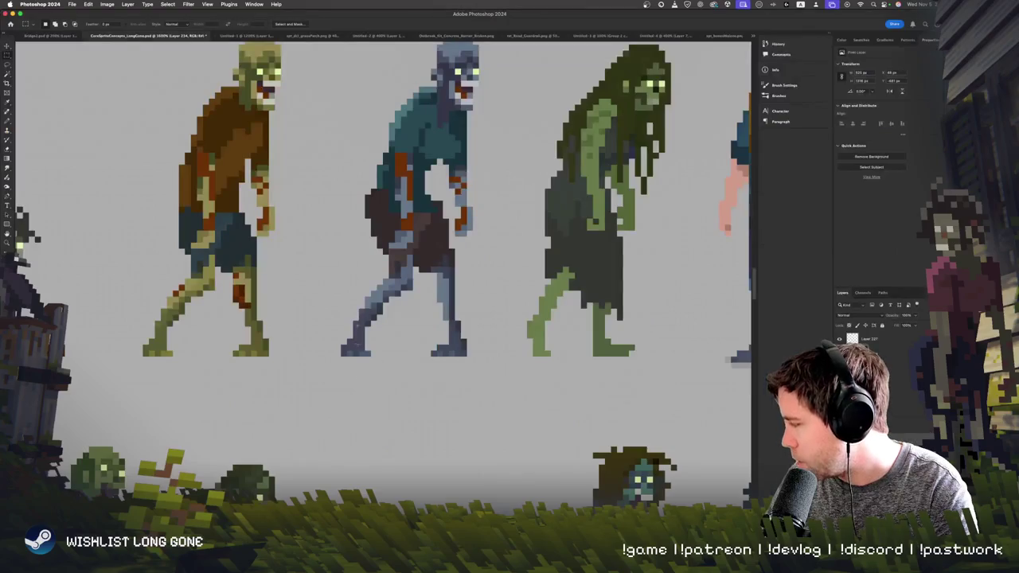
scroll(352, 307, "down", 2)
scroll(355, 310, "down", 3)
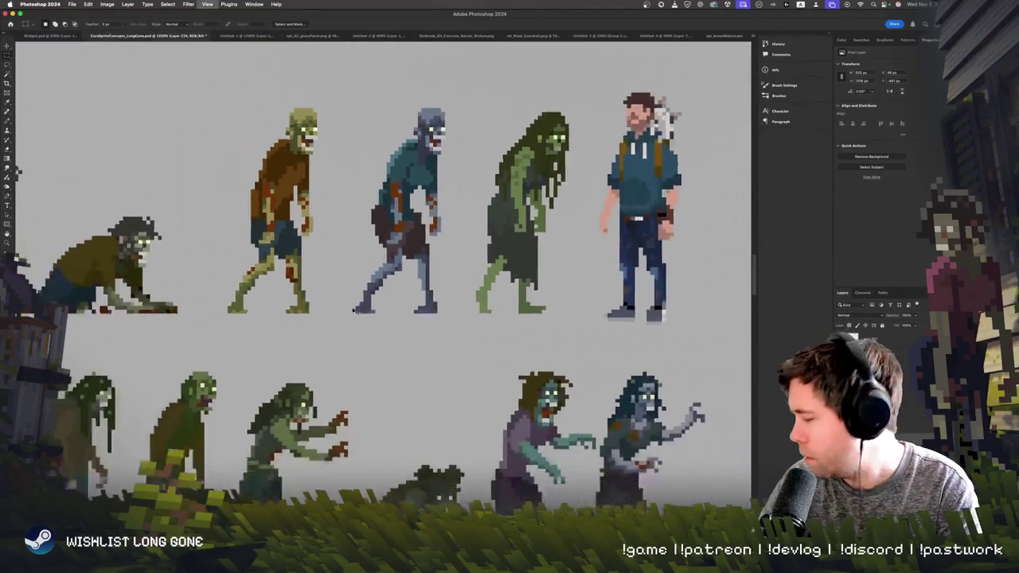
scroll(355, 311, "down", 2)
scroll(355, 311, "up", 1)
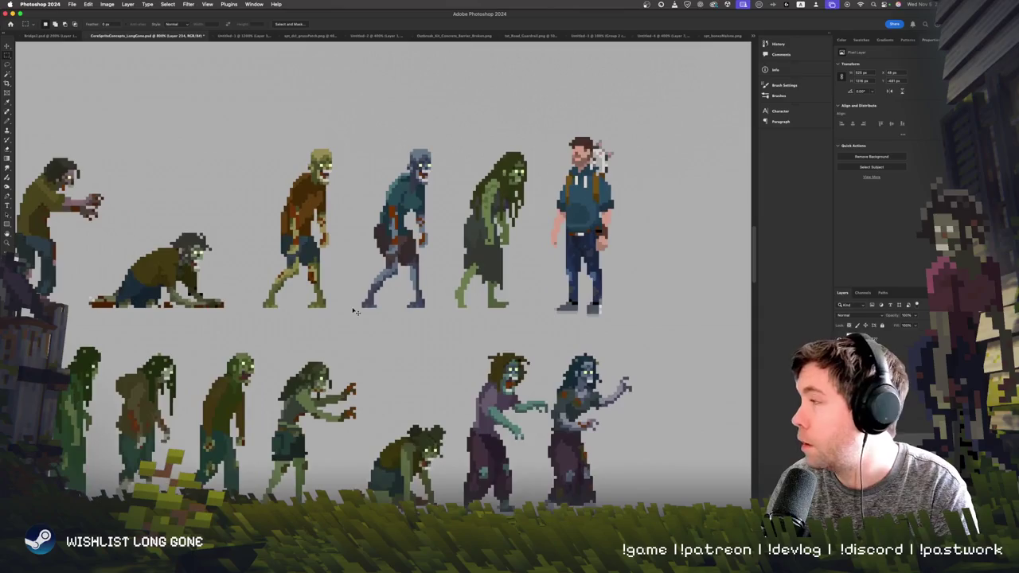
scroll(356, 311, "down", 1)
scroll(355, 311, "up", 1)
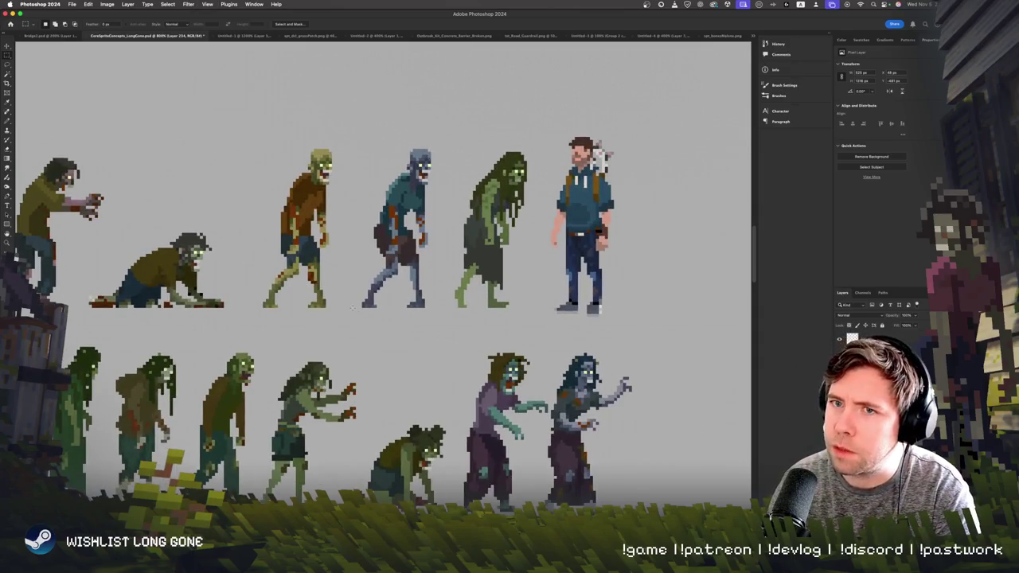
scroll(355, 310, "up", 1)
scroll(355, 311, "down", 2)
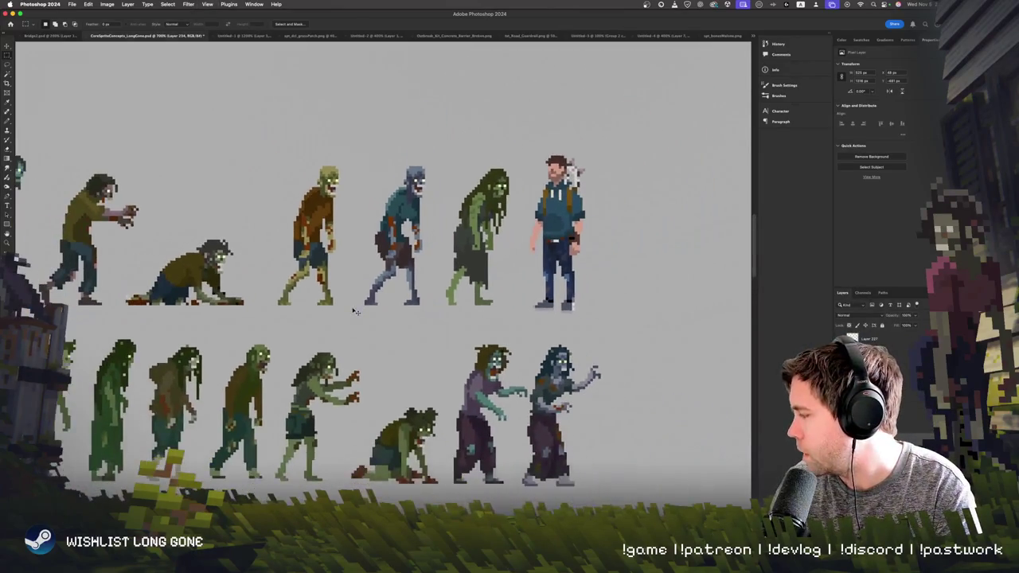
scroll(355, 311, "up", 1)
scroll(355, 310, "up", 2)
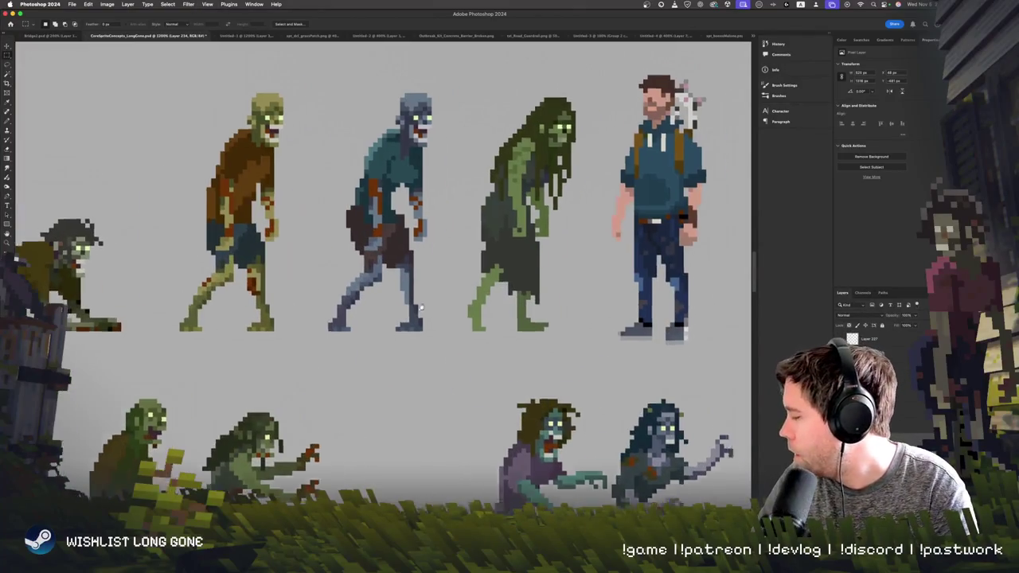
scroll(521, 211, "up", 2)
scroll(522, 211, "right", 3)
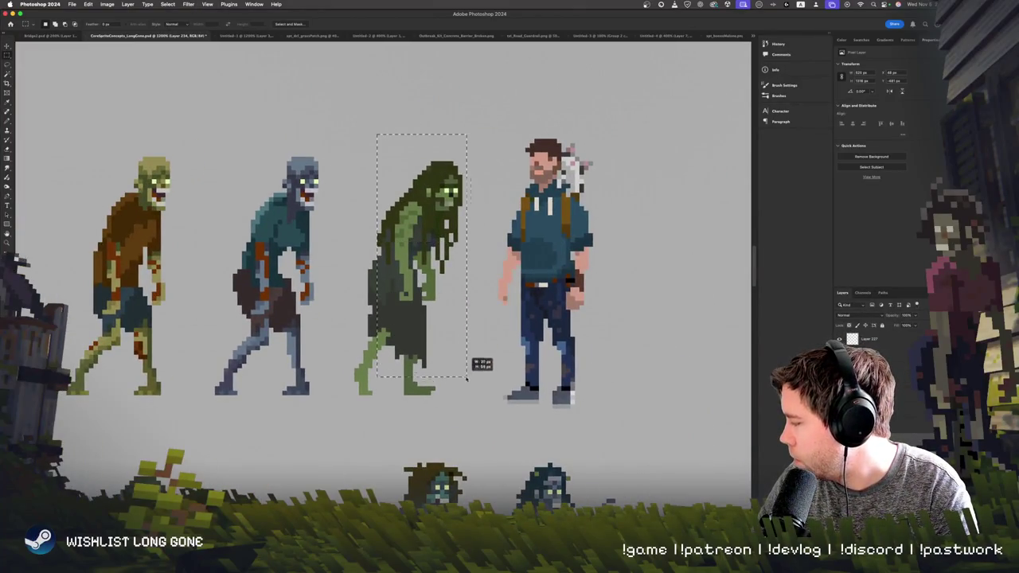
left_click_drag(468, 380, 464, 406)
left_click_drag(368, 116, 355, 157)
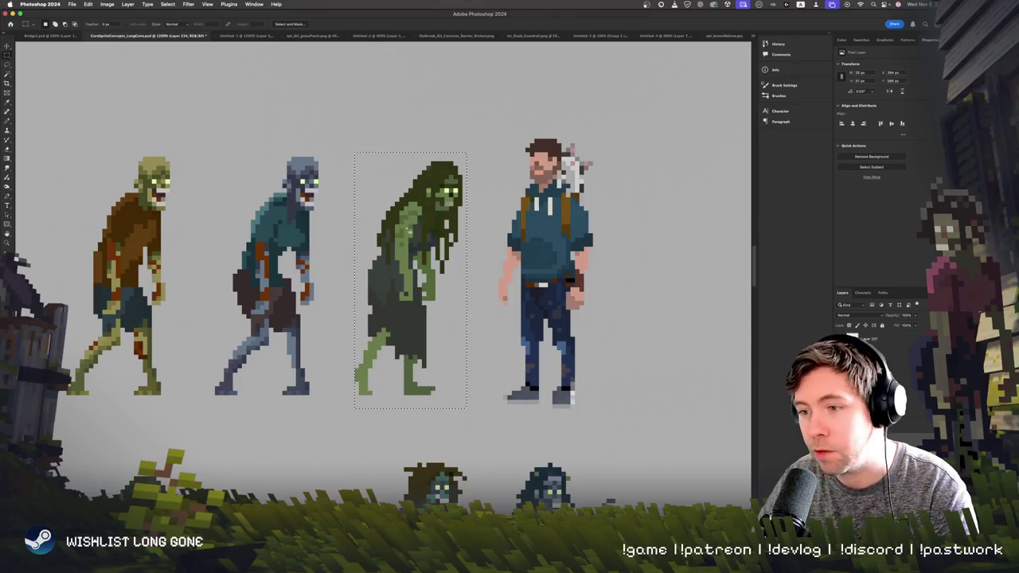
- Pan across the concept sheet's rows of crawlers, walkers and green ghouls
scroll(523, 205, "down", 2)
scroll(523, 206, "left", 3)
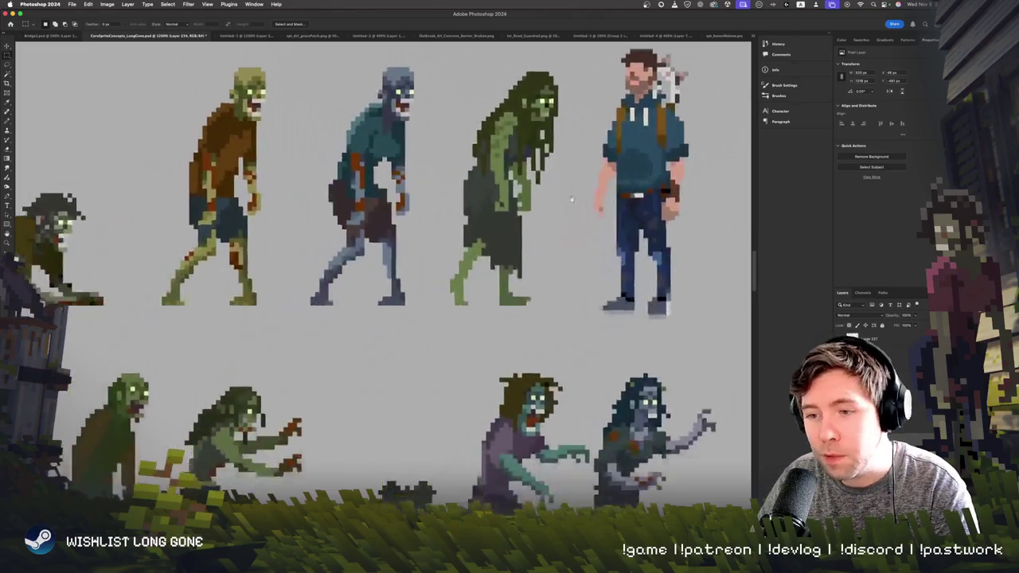
scroll(502, 211, "down", 2)
scroll(486, 215, "down", 2)
scroll(479, 217, "up", 2)
scroll(479, 217, "left", 2)
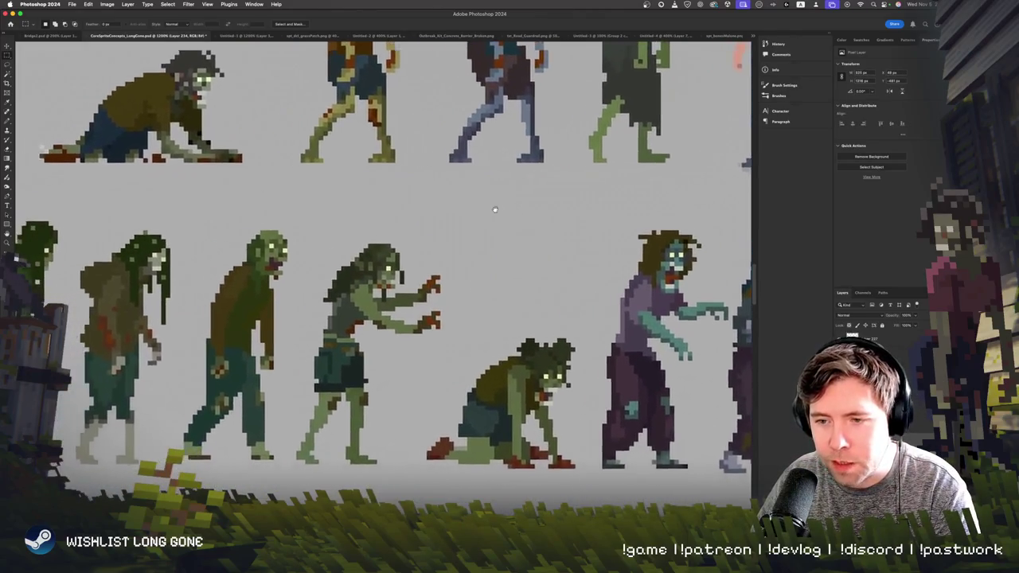
scroll(470, 219, "right", 2)
scroll(446, 215, "down", 2)
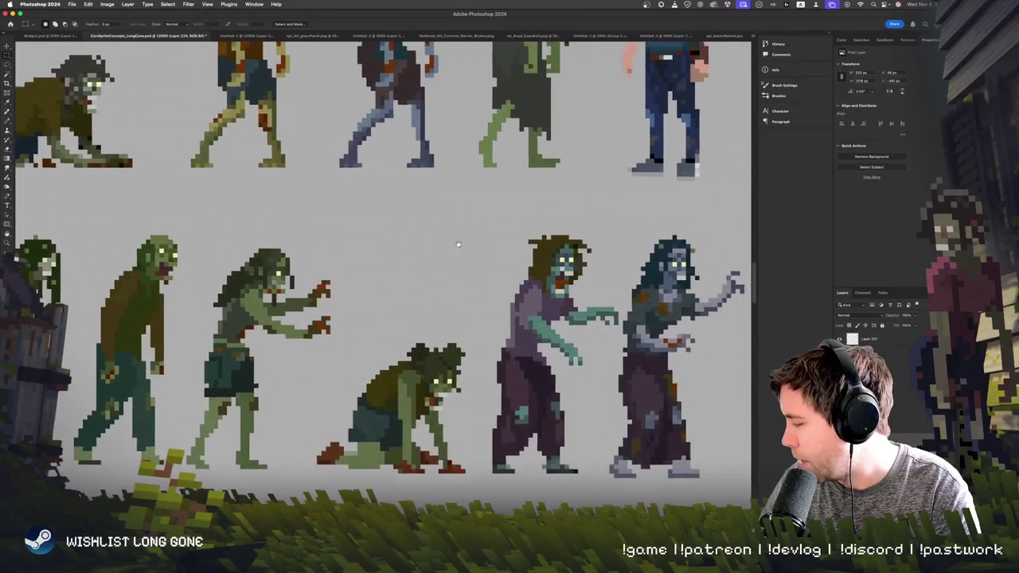
scroll(439, 213, "up", 2)
scroll(439, 213, "left", 1)
scroll(418, 239, "up", 2)
scroll(418, 239, "left", 3)
scroll(399, 266, "left", 2)
scroll(398, 266, "down", 1)
scroll(374, 251, "right", 2)
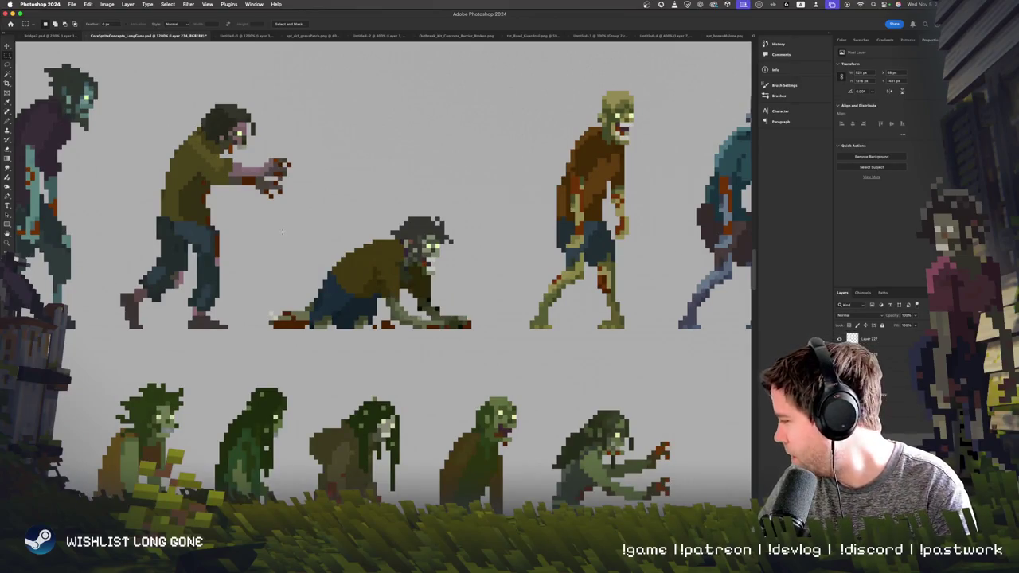
scroll(294, 235, "left", 2)
scroll(319, 243, "left", 4)
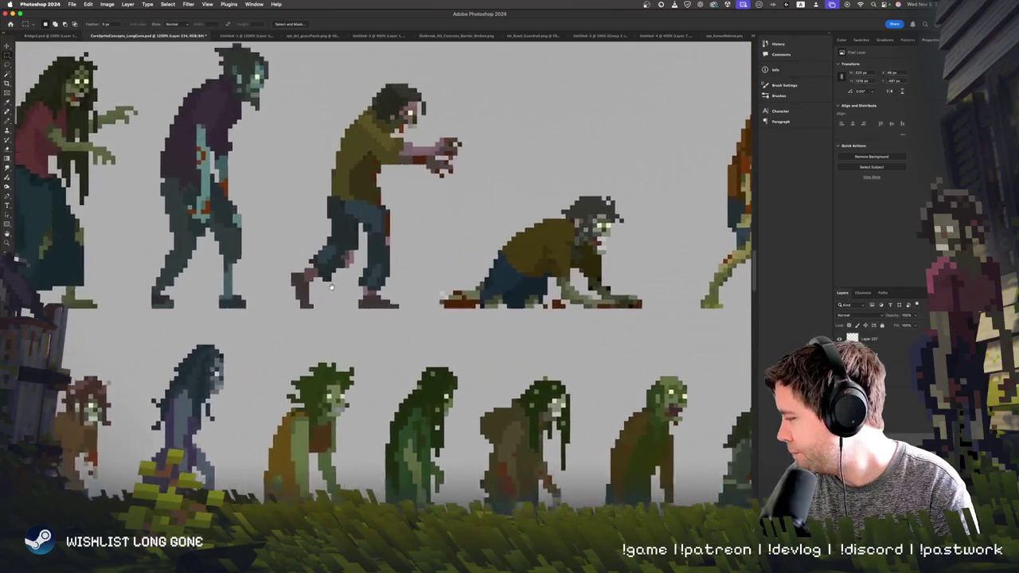
scroll(343, 250, "down", 2)
scroll(359, 256, "down", 2)
scroll(359, 255, "down", 2)
scroll(359, 256, "left", 2)
scroll(382, 239, "left", 3)
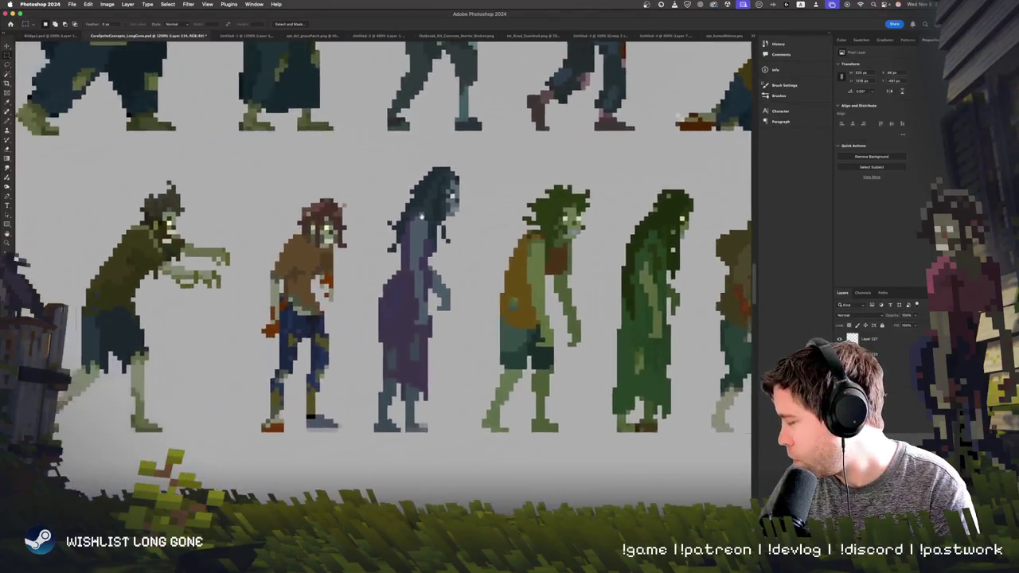
scroll(406, 223, "left", 1)
scroll(406, 223, "down", 1)
scroll(422, 217, "right", 2)
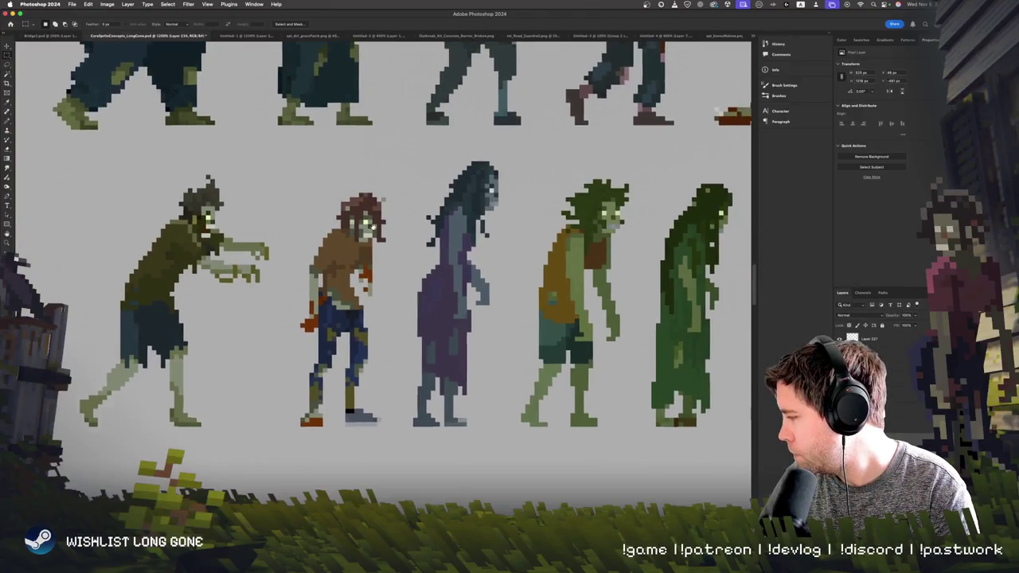
scroll(434, 221, "left", 3)
scroll(441, 225, "up", 1)
scroll(238, 203, "left", 1)
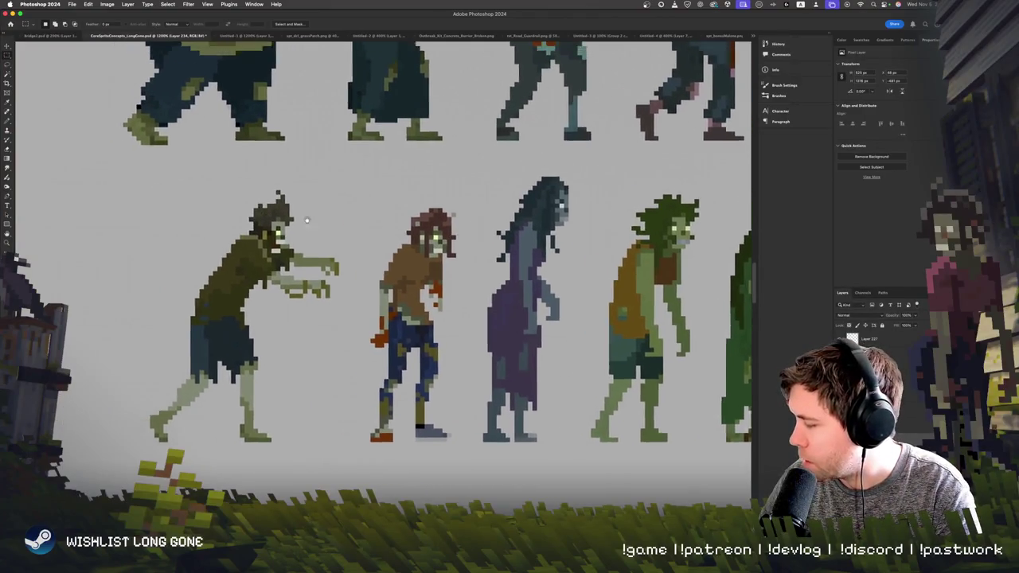
scroll(308, 223, "up", 1)
scroll(308, 223, "up", 1)
scroll(311, 225, "up", 4)
scroll(310, 224, "down", 2)
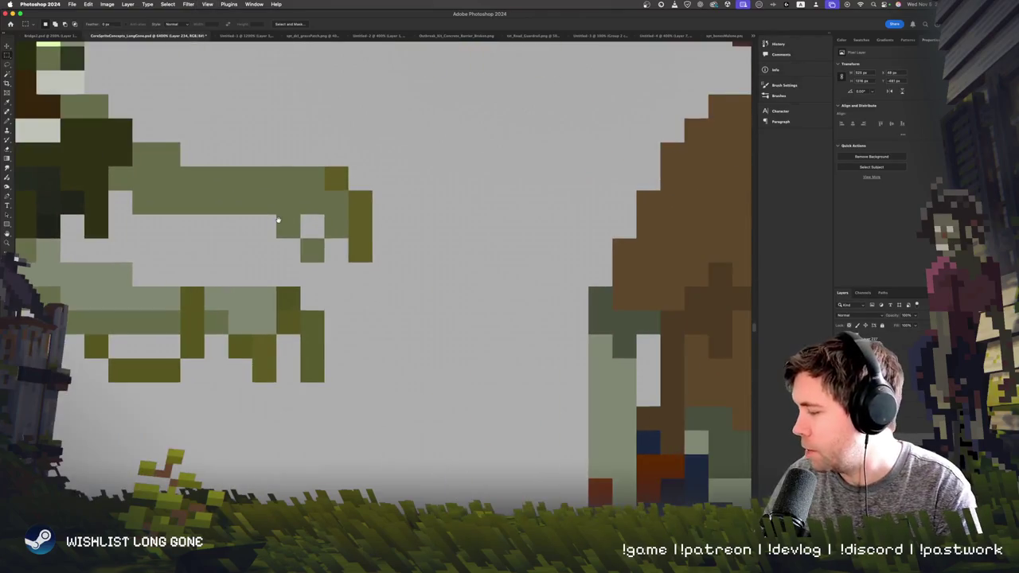
scroll(278, 218, "down", 2)
scroll(466, 325, "up", 2)
scroll(401, 292, "up", 1)
scroll(118, 232, "down", 1)
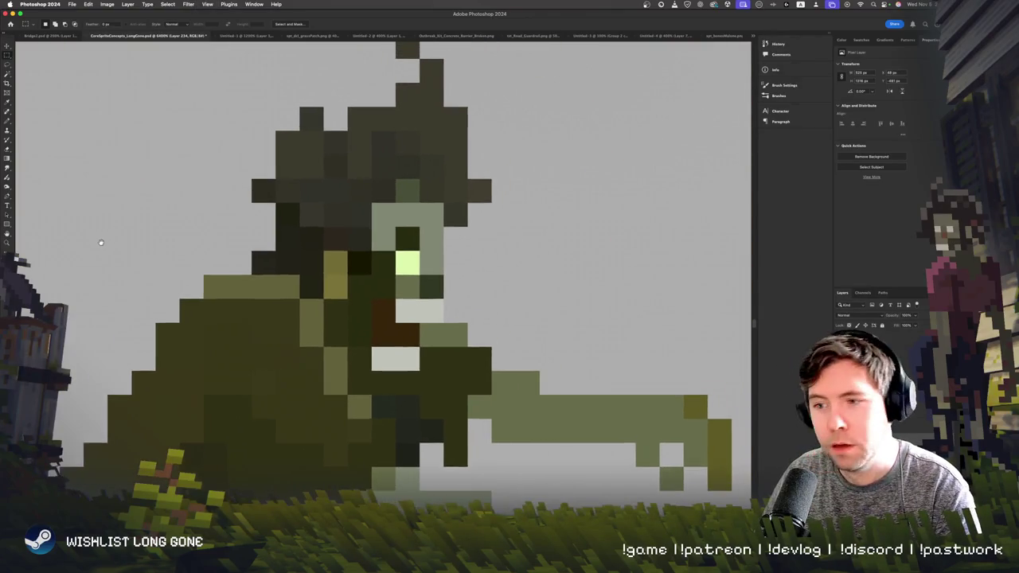
scroll(104, 247, "down", 1)
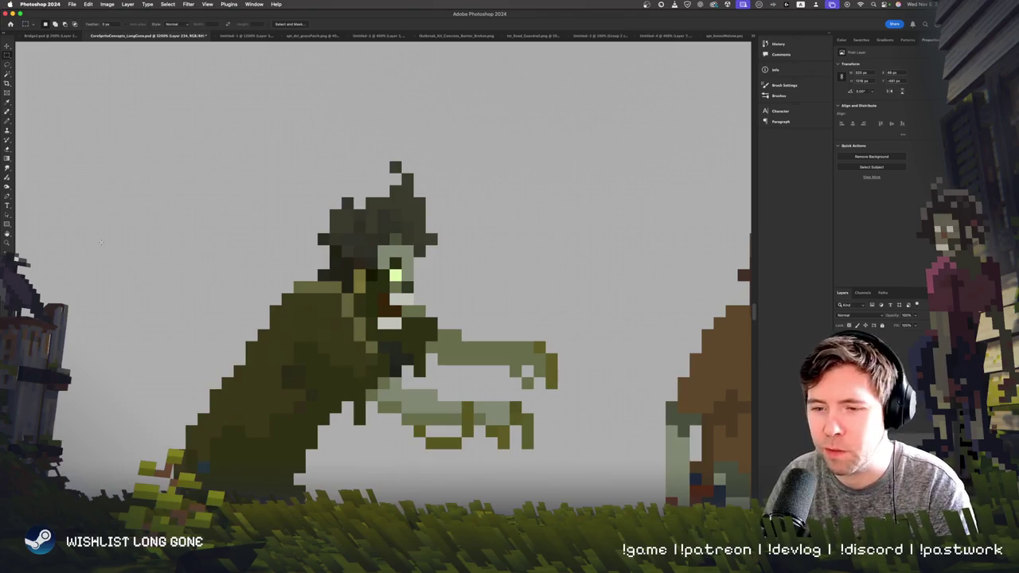
scroll(104, 245, "down", 1)
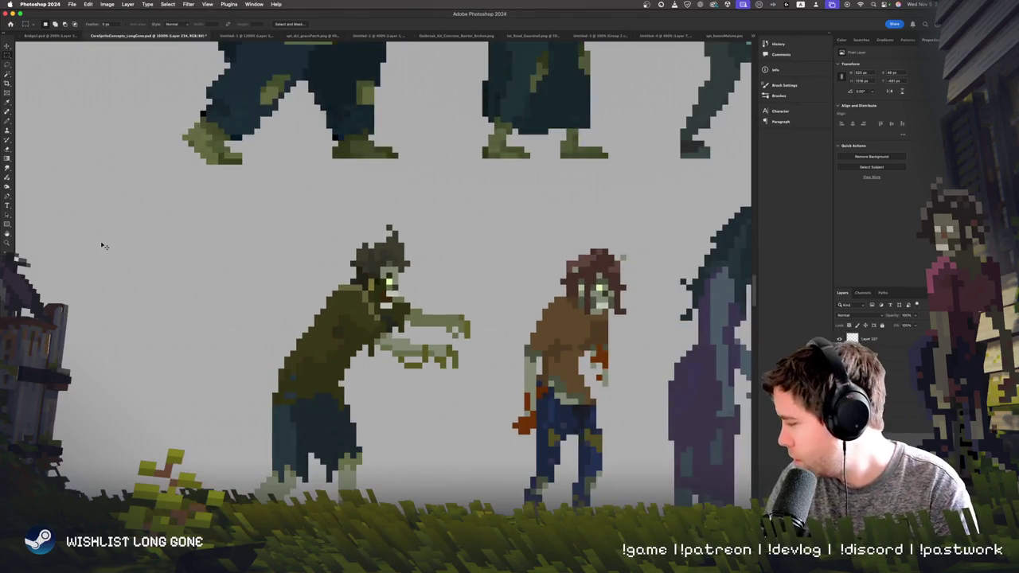
key("super+equal")
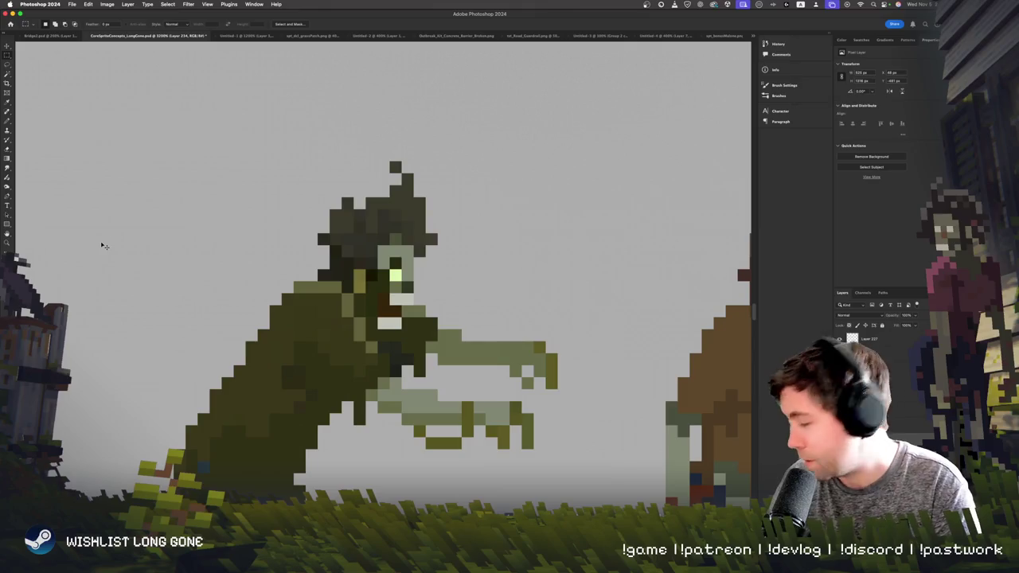
key("ctrl+minus")
left_click_drag(100, 242, 179, 442)
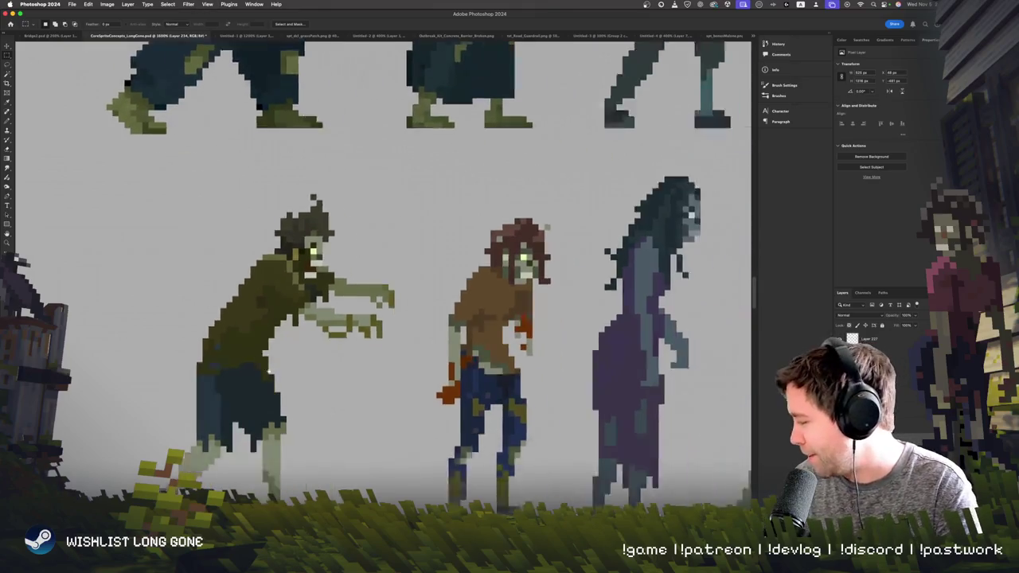
scroll(179, 442, "right", 2)
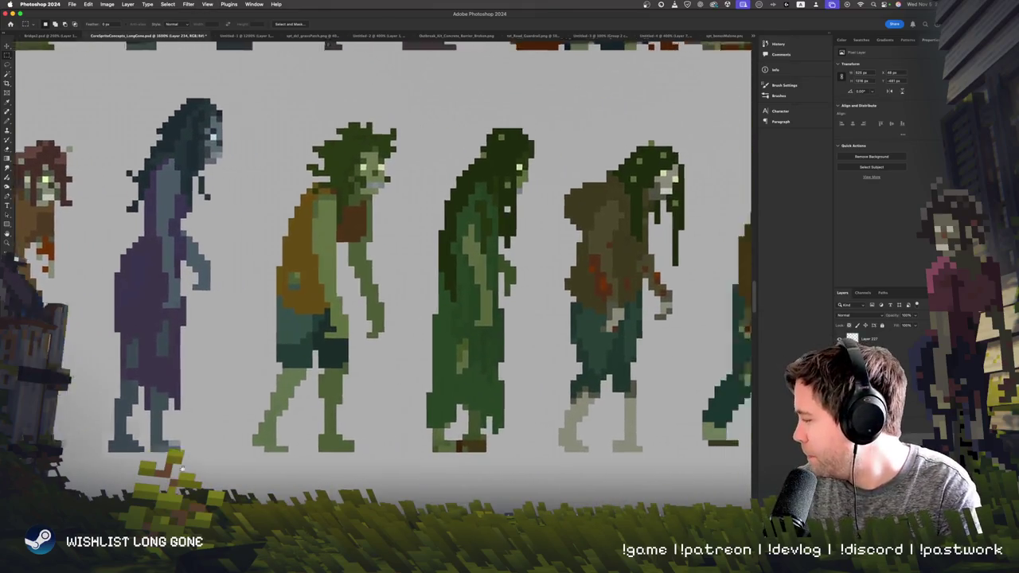
scroll(179, 442, "right", 5)
scroll(179, 442, "right", 5)
scroll(179, 442, "right", 3)
scroll(359, 279, "down", 1)
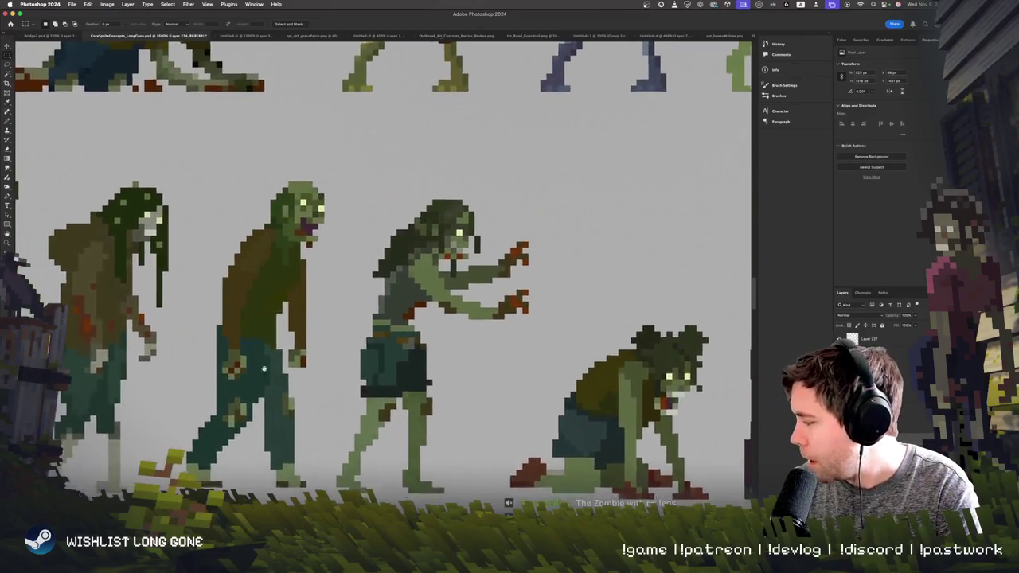
left_click_drag(248, 150, 356, 301)
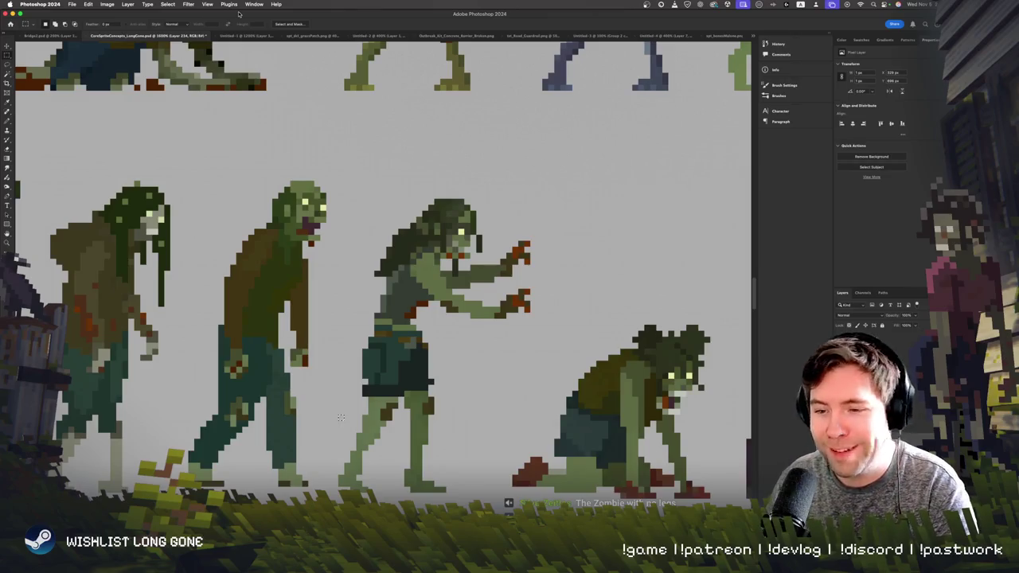
scroll(474, 379, "right", 5)
scroll(475, 379, "right", 4)
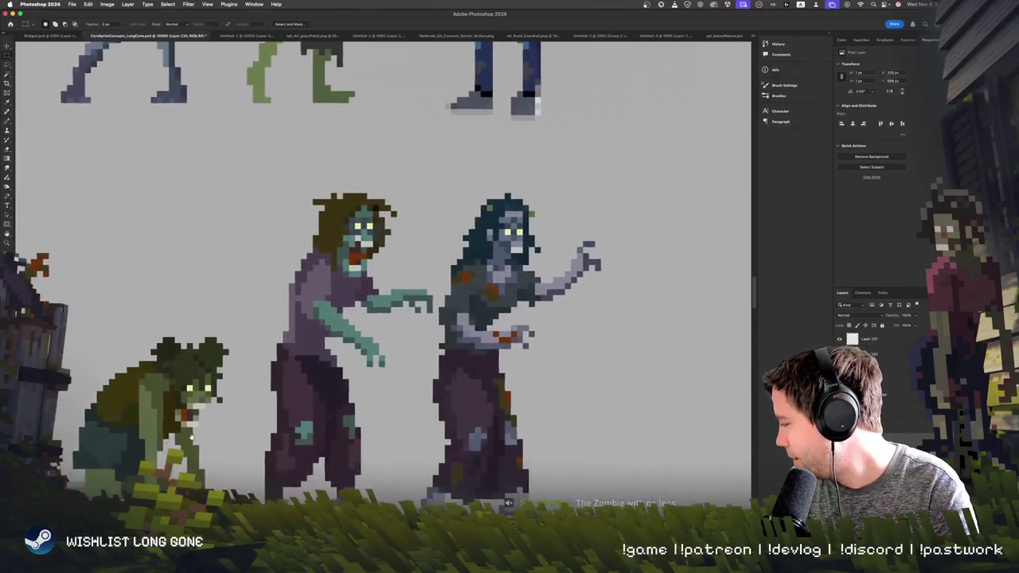
scroll(358, 430, "down", 5)
scroll(232, 477, "down", 5)
scroll(232, 476, "left", 5)
scroll(239, 430, "left", 5)
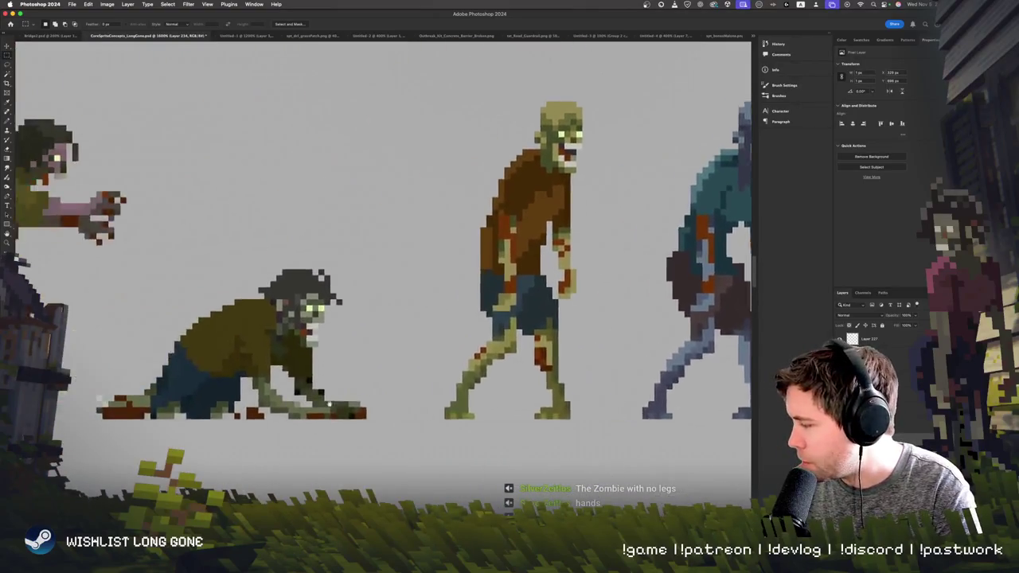
scroll(252, 388, "left", 5)
scroll(367, 400, "left", 5)
scroll(367, 400, "left", 5)
scroll(276, 273, "left", 2)
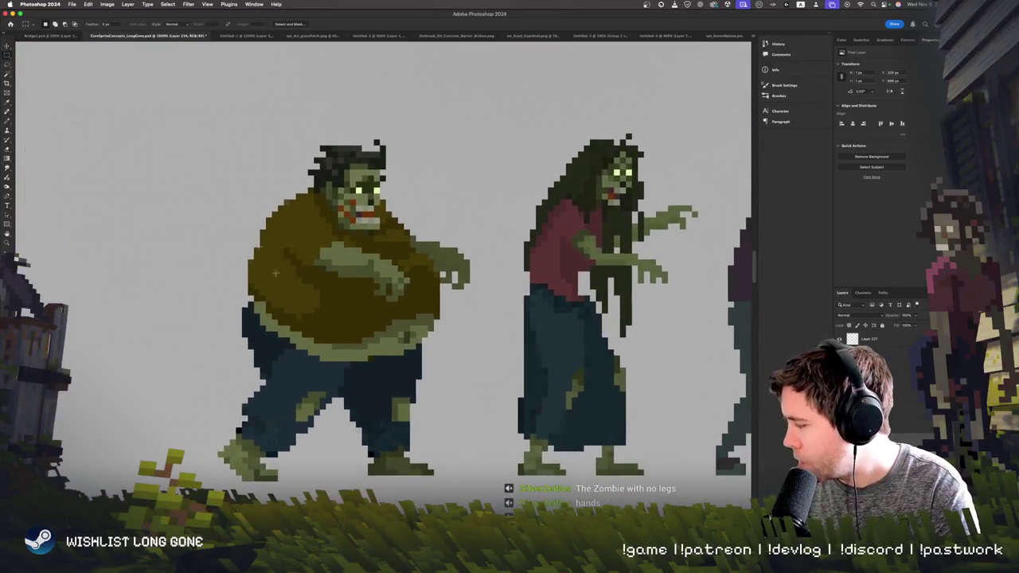
left_click_drag(405, 401, 458, 488)
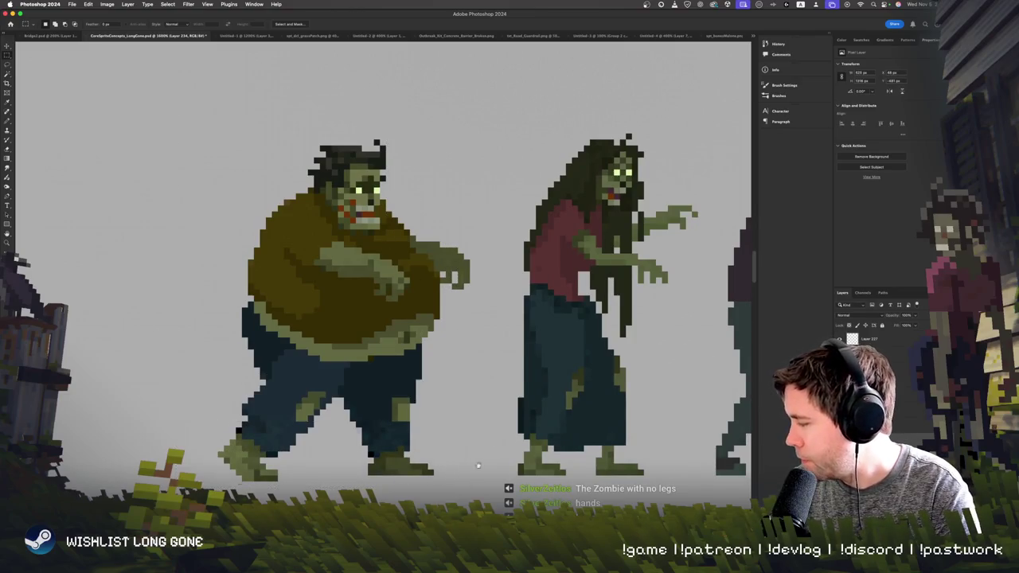
scroll(478, 466, "right", 5)
scroll(469, 458, "up", 2)
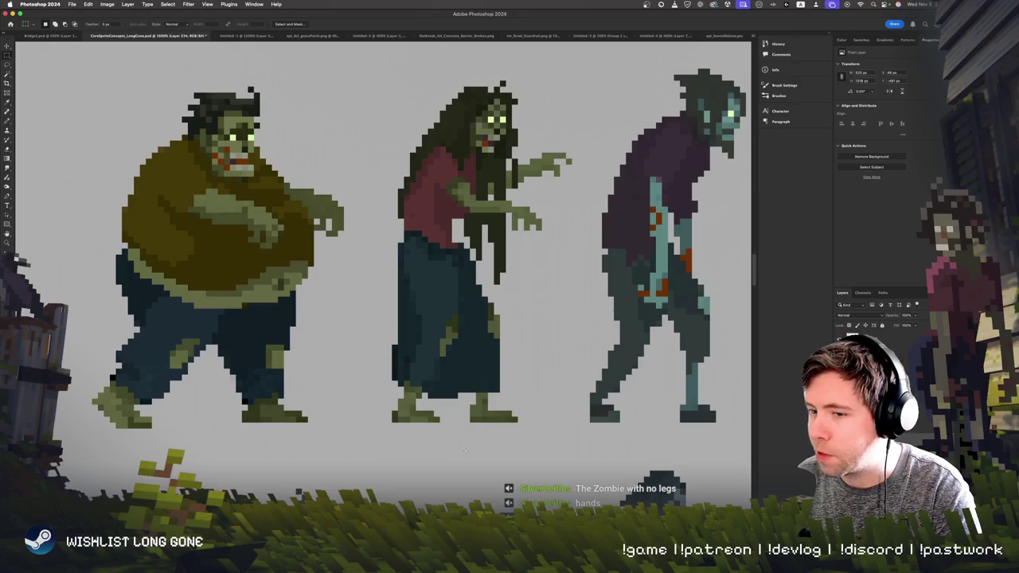
scroll(278, 431, "down", 2)
scroll(279, 431, "right", 1)
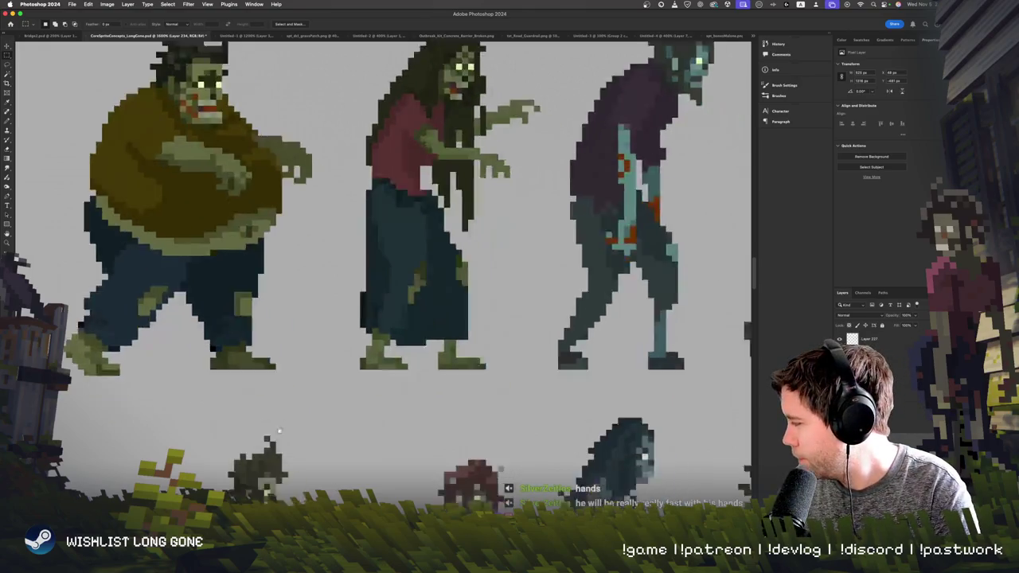
scroll(279, 430, "down", 3)
scroll(287, 441, "up", 3)
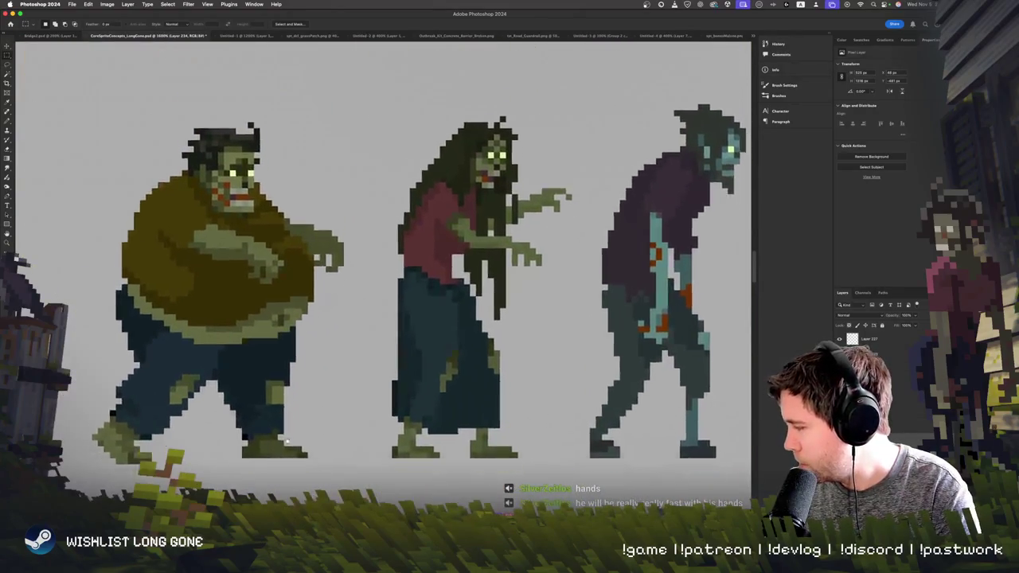
scroll(287, 441, "down", 3)
scroll(282, 436, "up", 2)
scroll(276, 430, "up", 3)
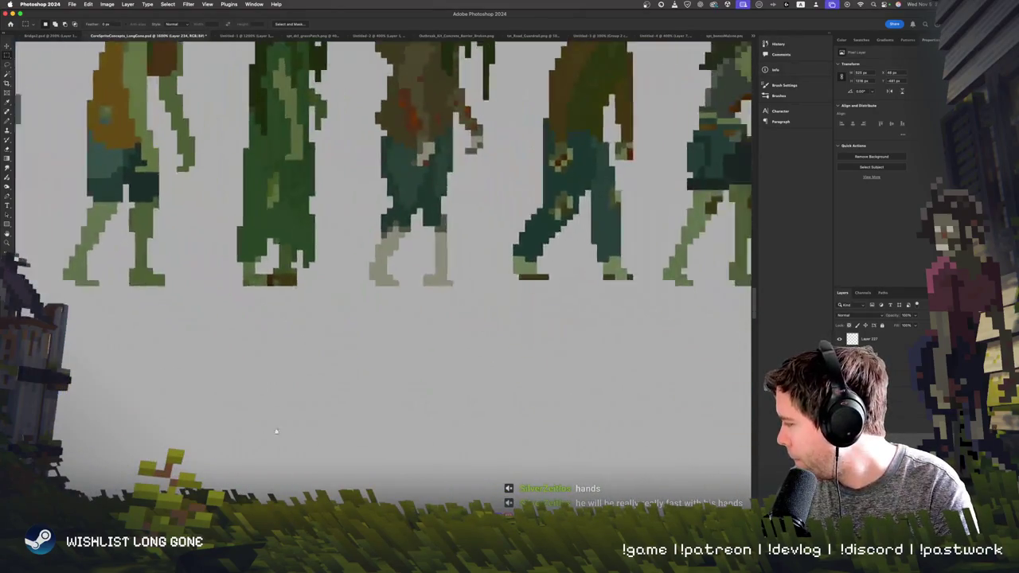
scroll(276, 430, "down", 3)
scroll(271, 422, "up", 2)
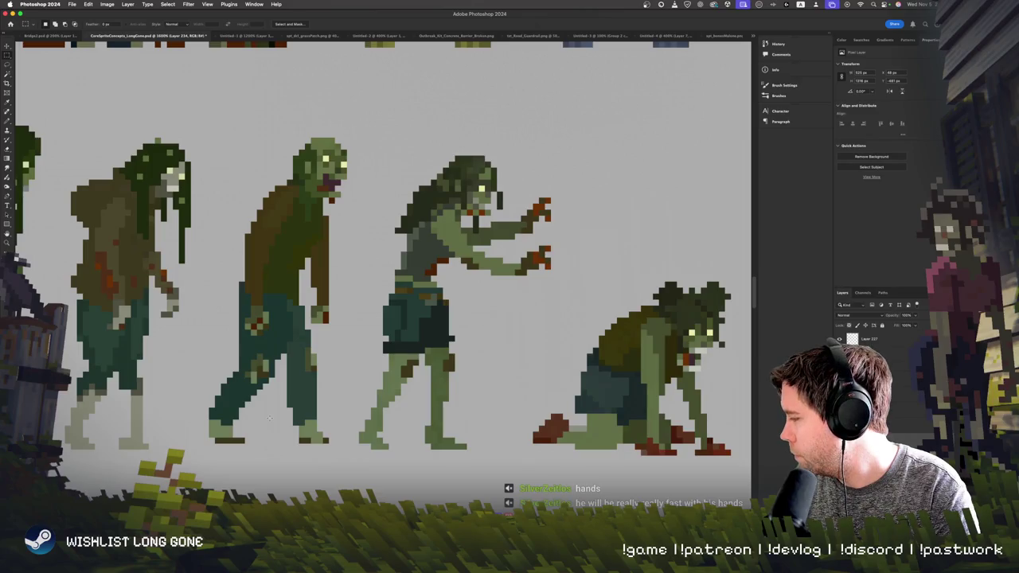
scroll(269, 418, "left", 3)
scroll(282, 430, "left", 3)
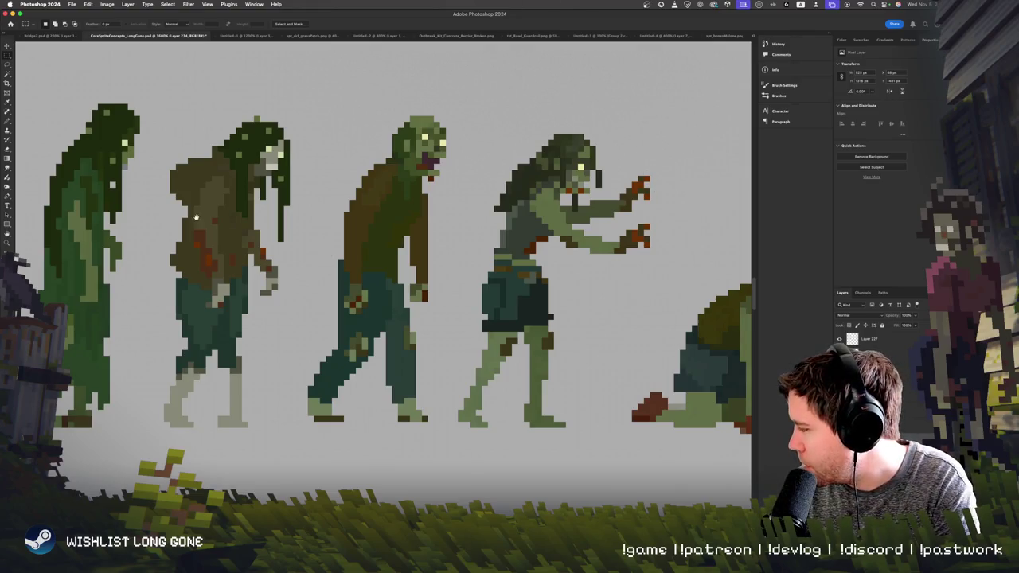
scroll(196, 217, "right", 10)
- Draw a rectangular selection around the whole fat zombie
scroll(442, 237, "up", 5, "alt")
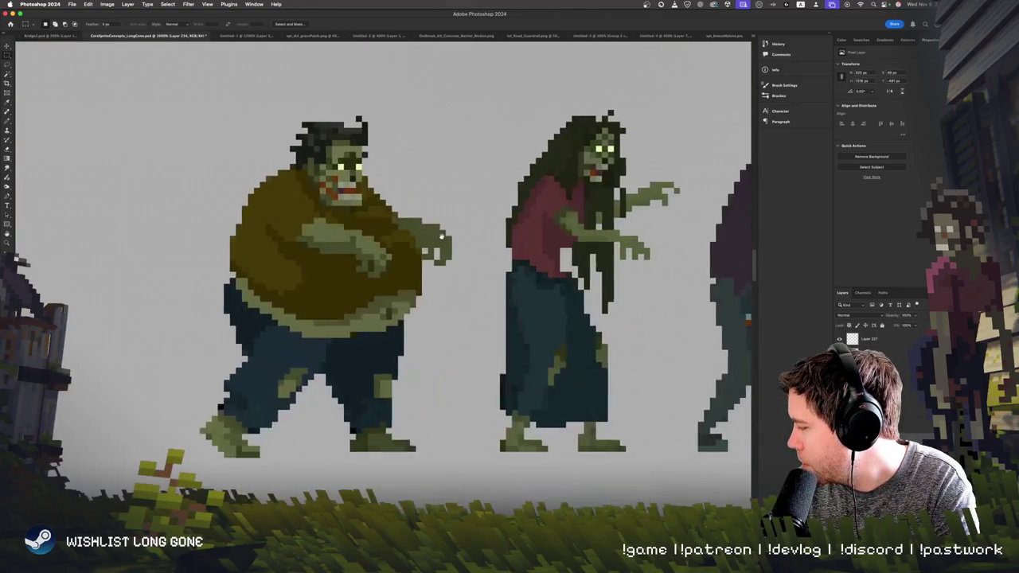
scroll(442, 236, "right", 3)
left_click_drag(265, 222, 421, 495)
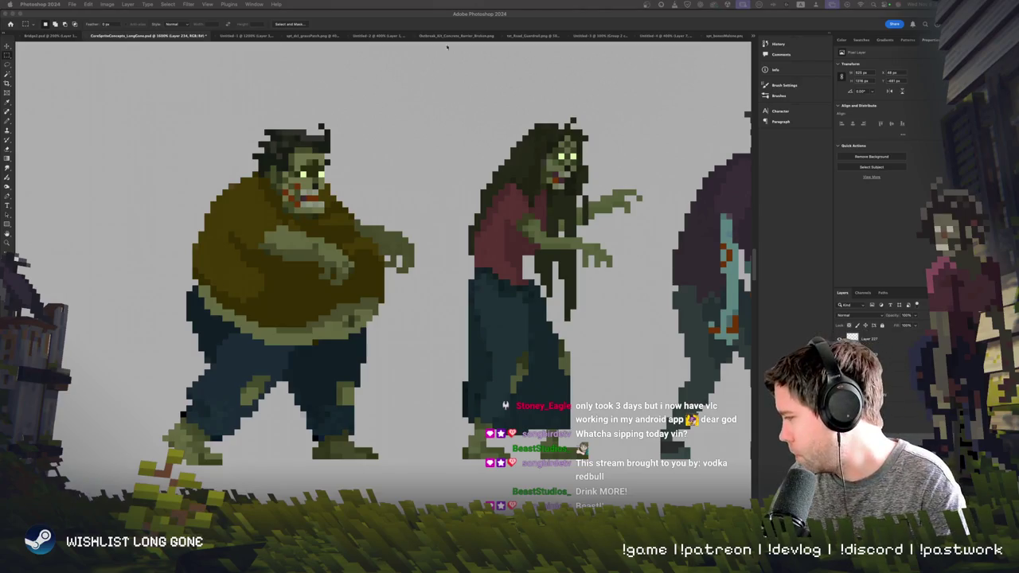
scroll(332, 237, "down", 3)
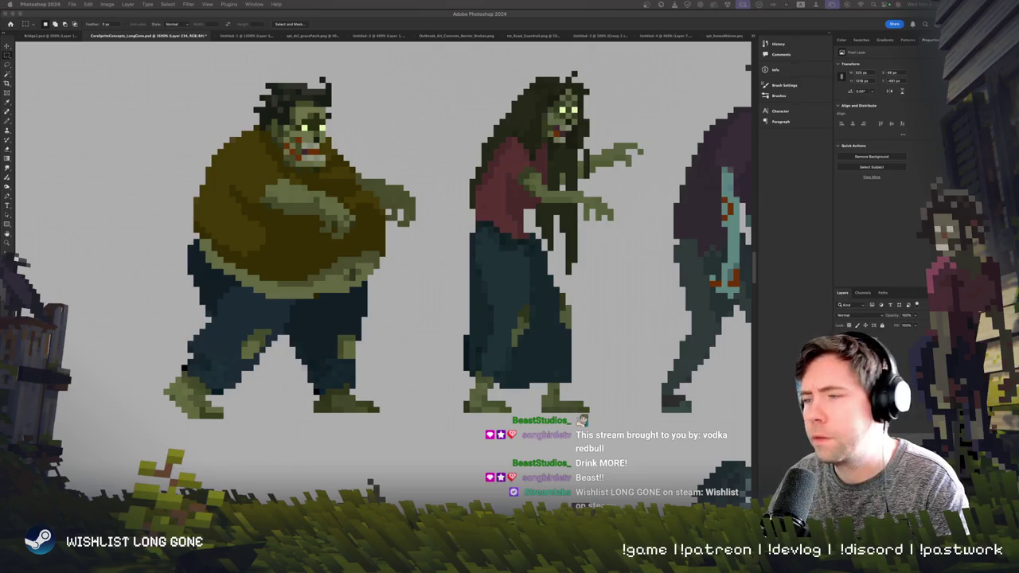
- Copy the fat zombie onto a new layer and return to HordeZombie4 in Aseprite
key("ctrl+shift+alt+n")
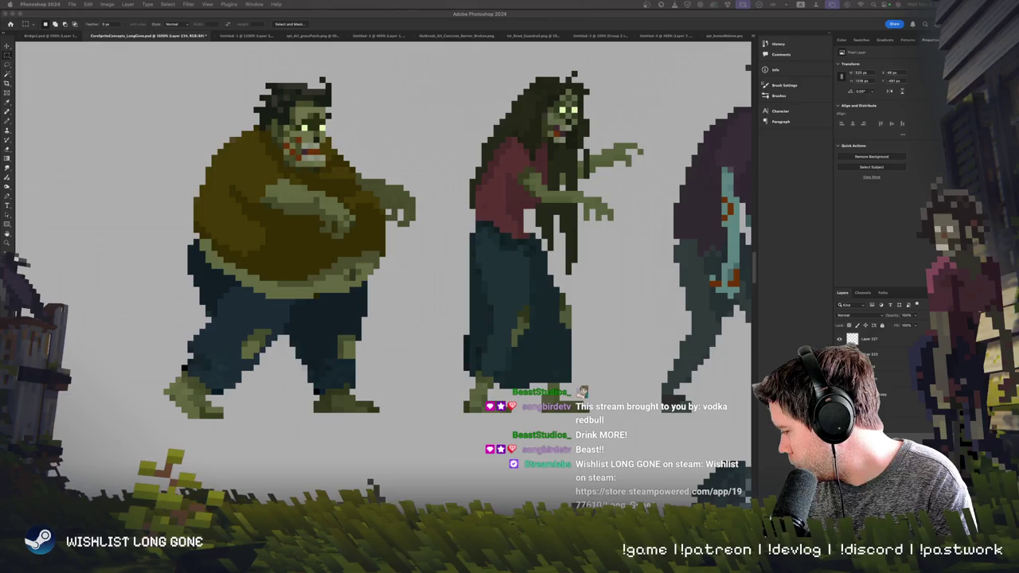
key("super+Tab")
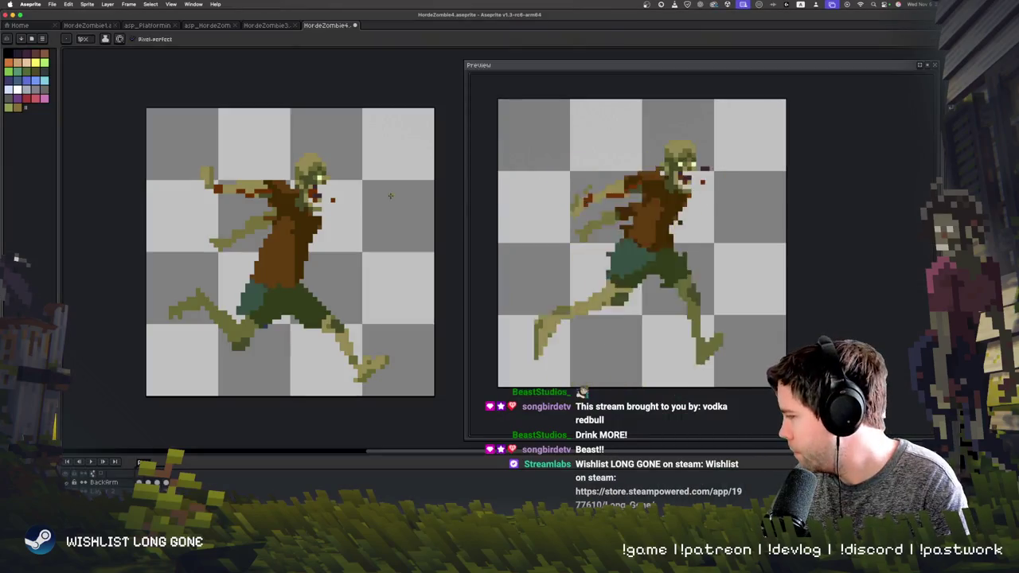
scroll(351, 209, "right", 2)
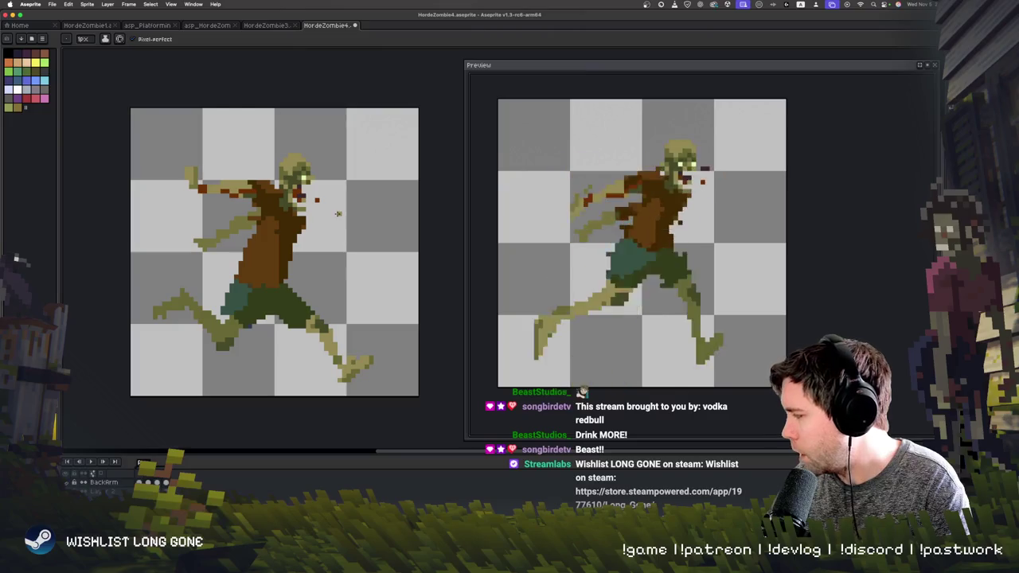
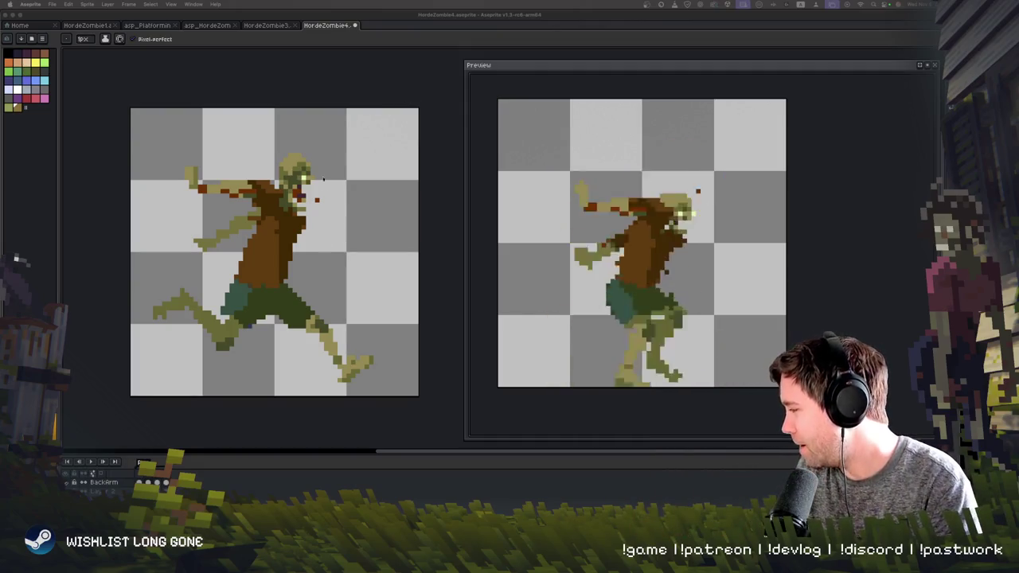
- Browse the open zombie sprite tabs and reveal the HordeZombie4 file in its folder
right_click(324, 26)
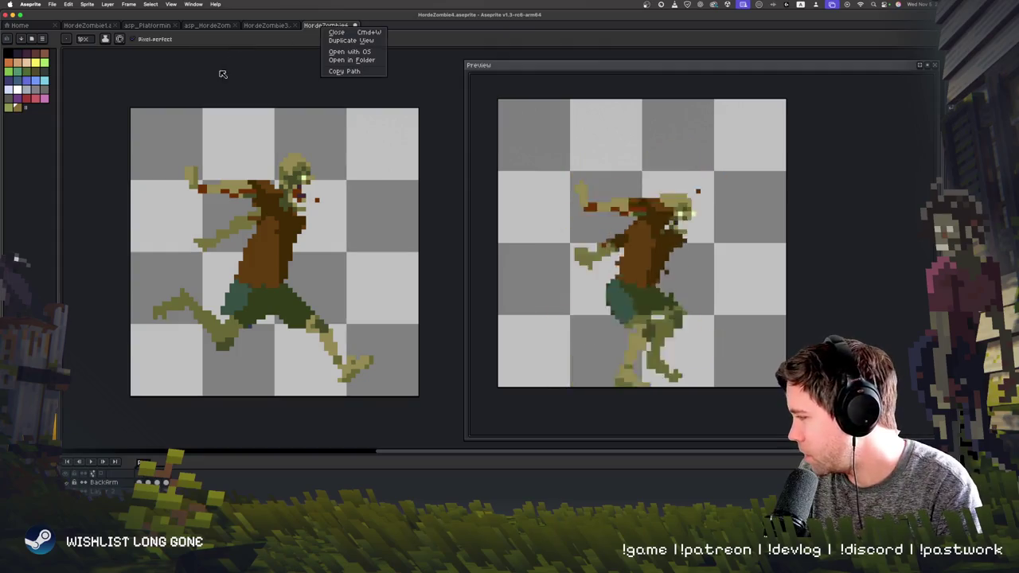
key("Escape")
left_click(148, 25)
left_click(87, 25)
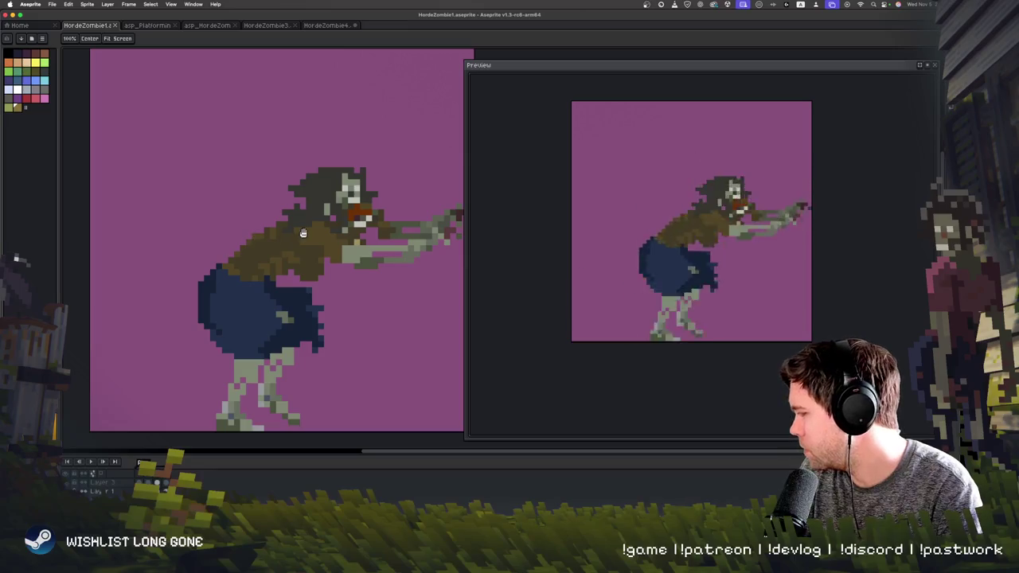
left_click(207, 26)
left_click(266, 26)
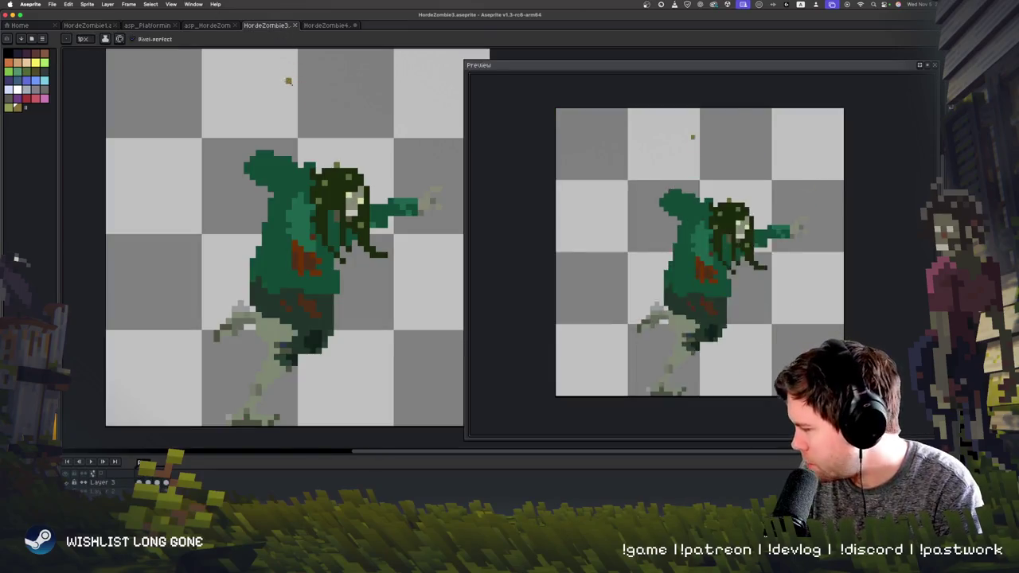
left_click(331, 26)
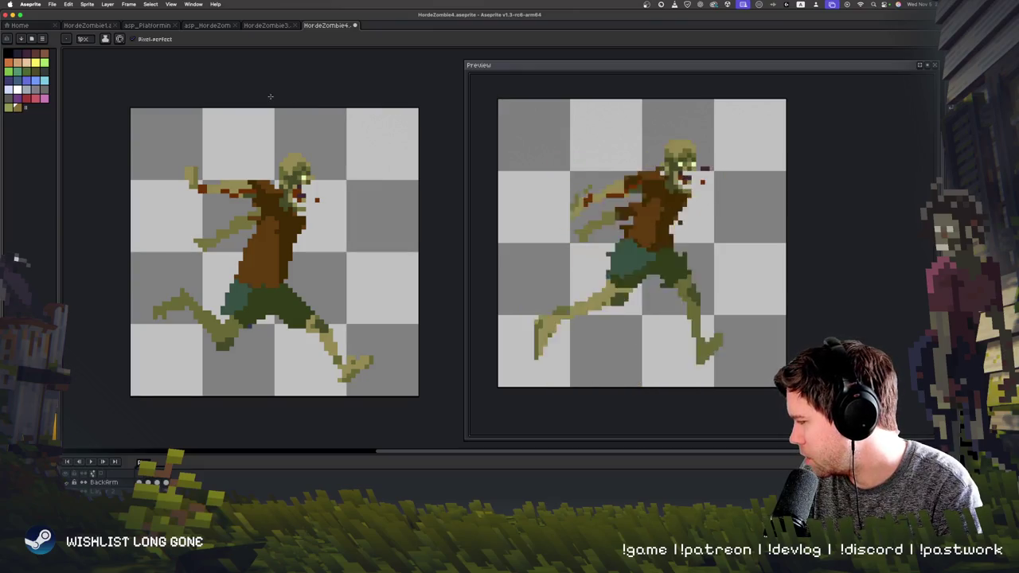
left_click(238, 26)
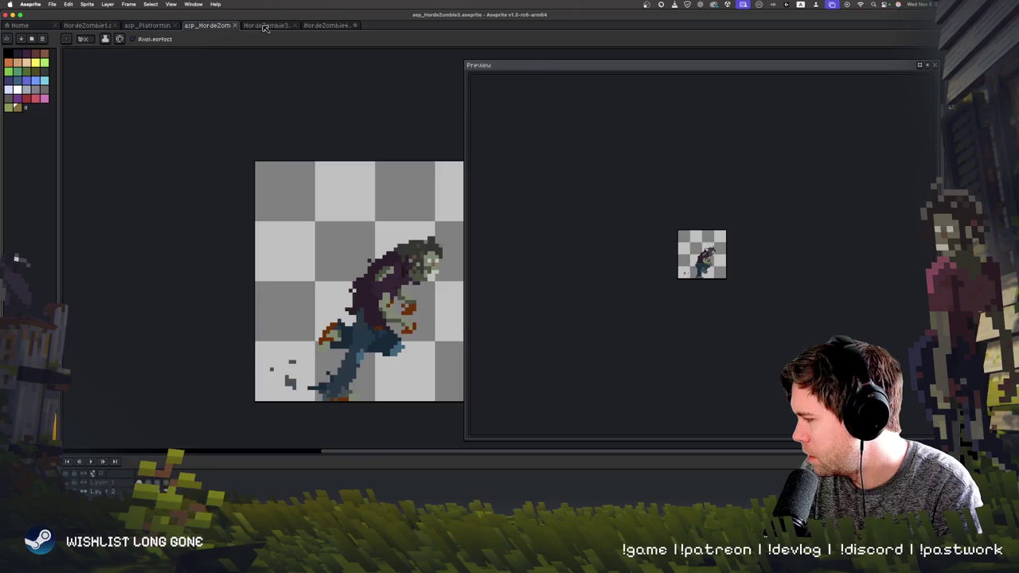
left_click(269, 26)
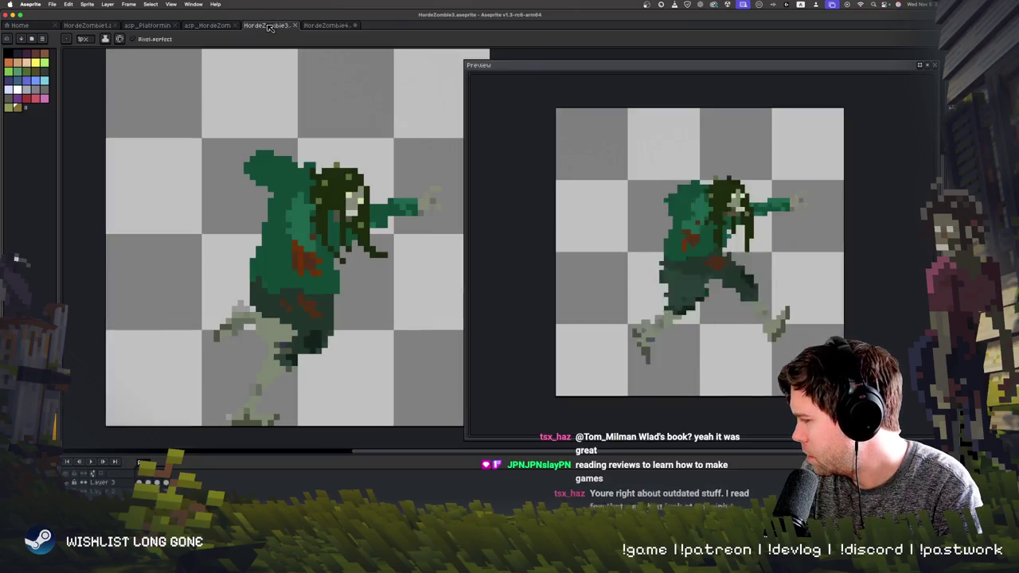
left_click(325, 25)
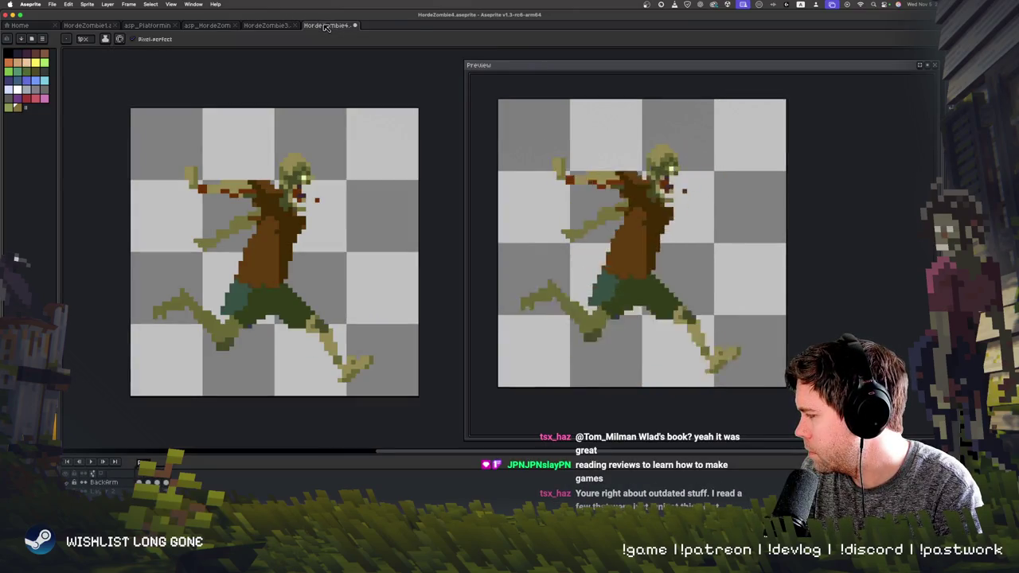
right_click(325, 26)
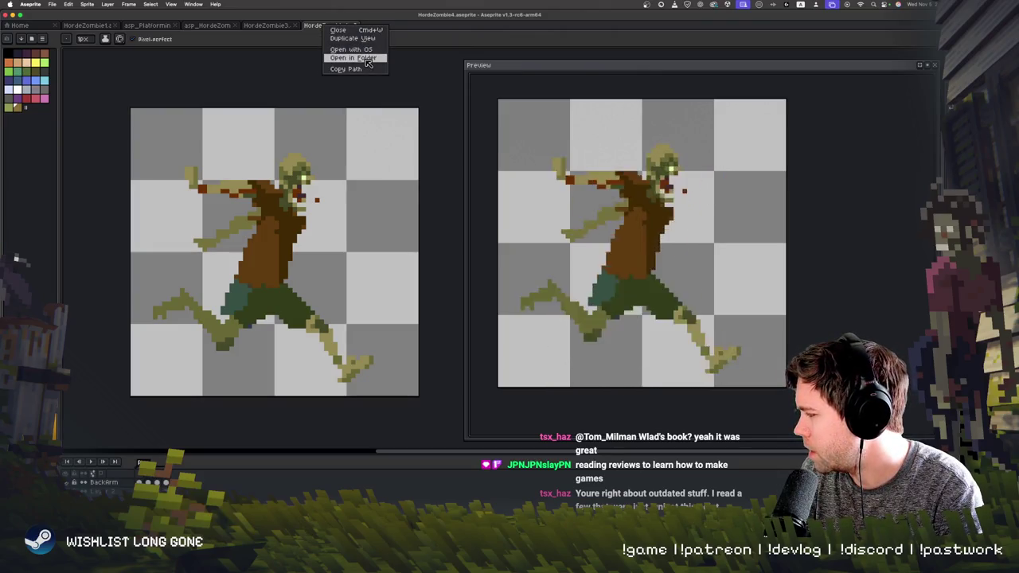
left_click(365, 58)
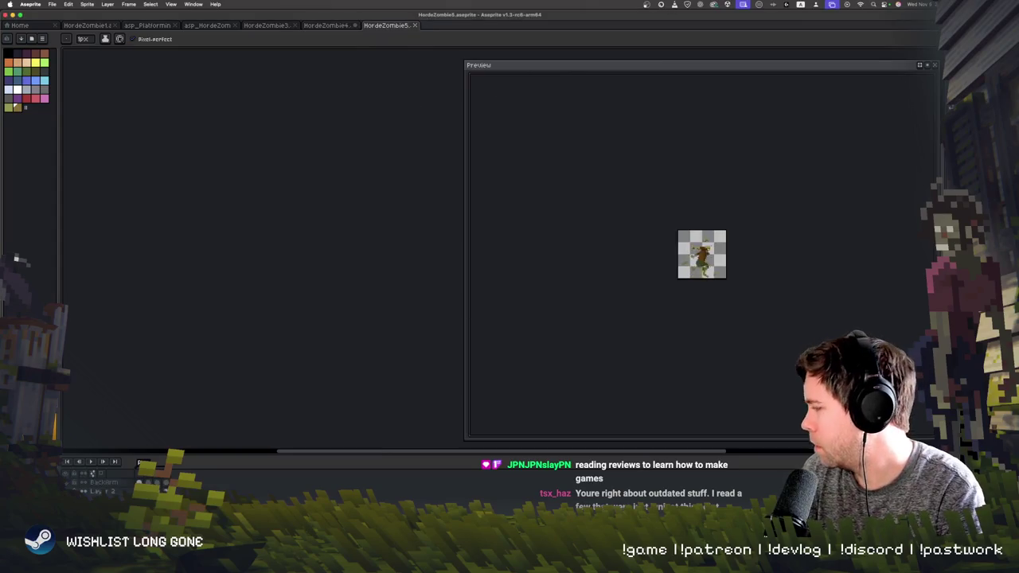
- Zoom in and center the HordeZombie5 running zombie on the canvas
left_click_drag(332, 199, 264, 198)
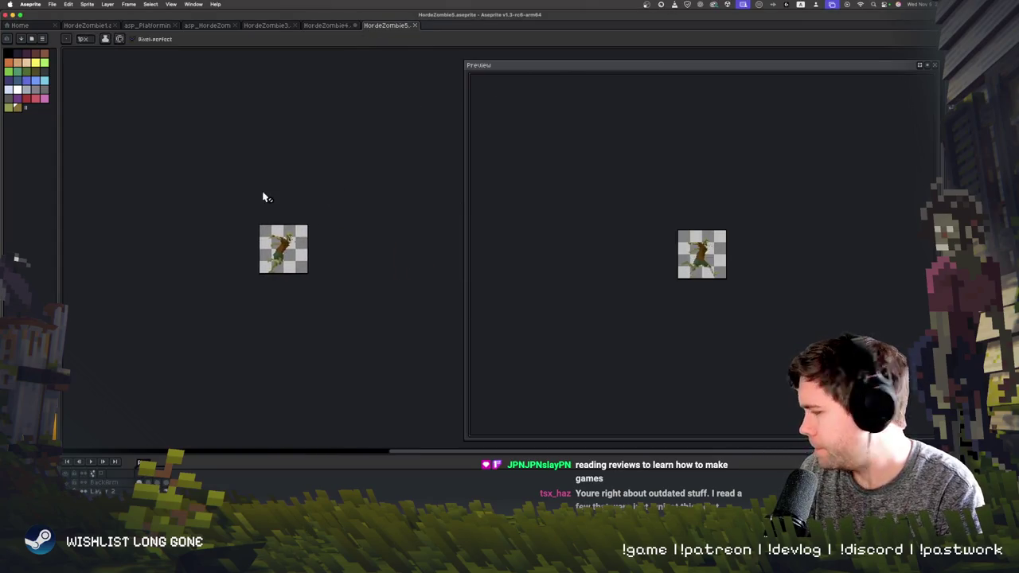
scroll(263, 198, "up", 1)
scroll(267, 197, "up", 2)
key("b")
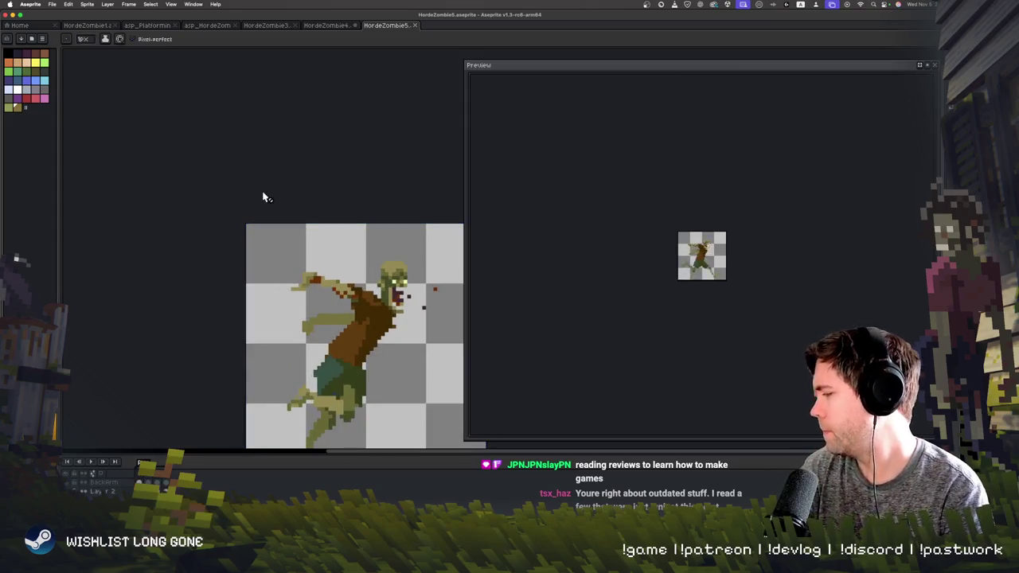
left_click_drag(271, 163, 222, 149)
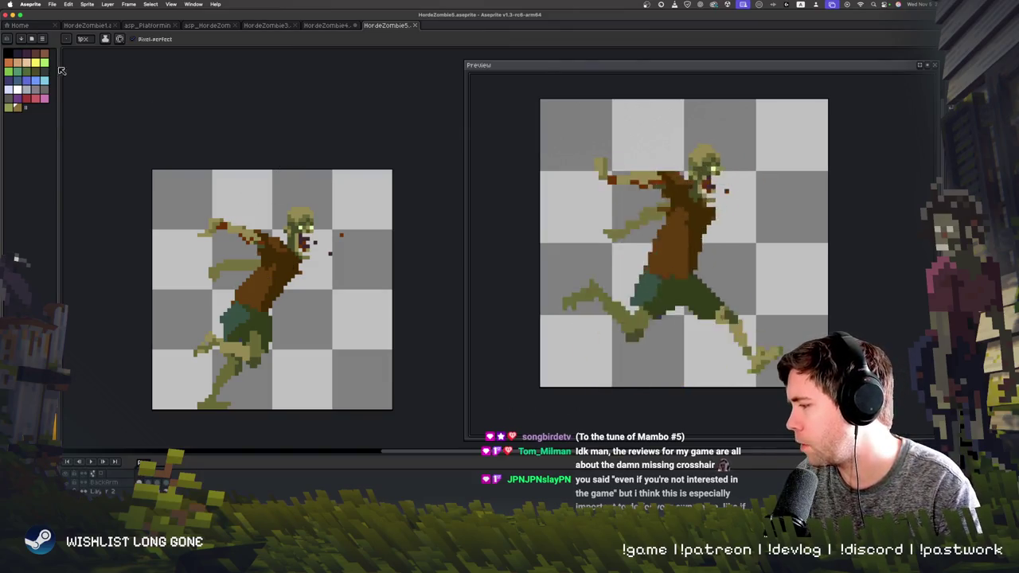
- Marquee-select the zombie's upper body and reposition the canvas view
key("v")
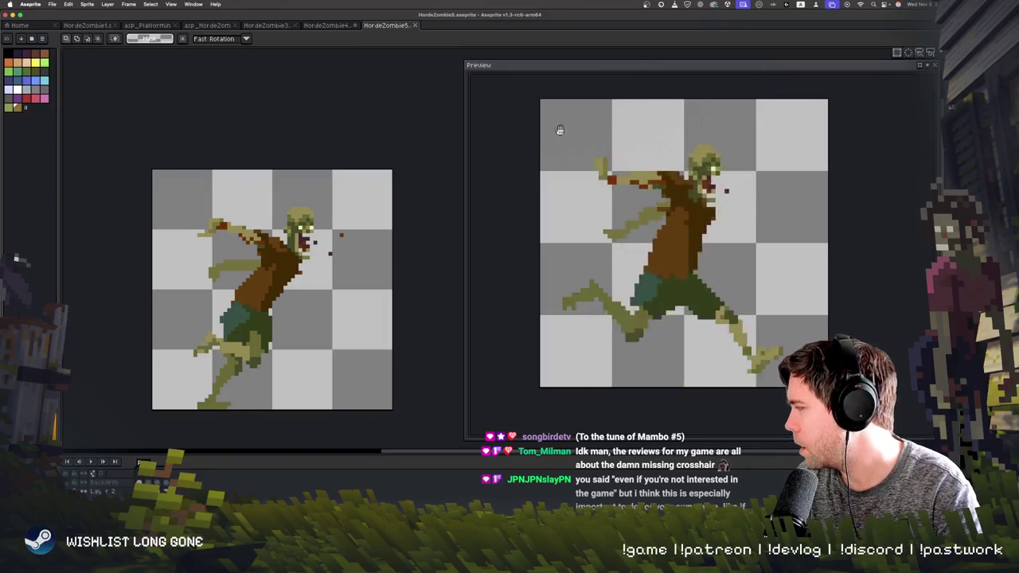
left_click_drag(199, 209, 323, 317)
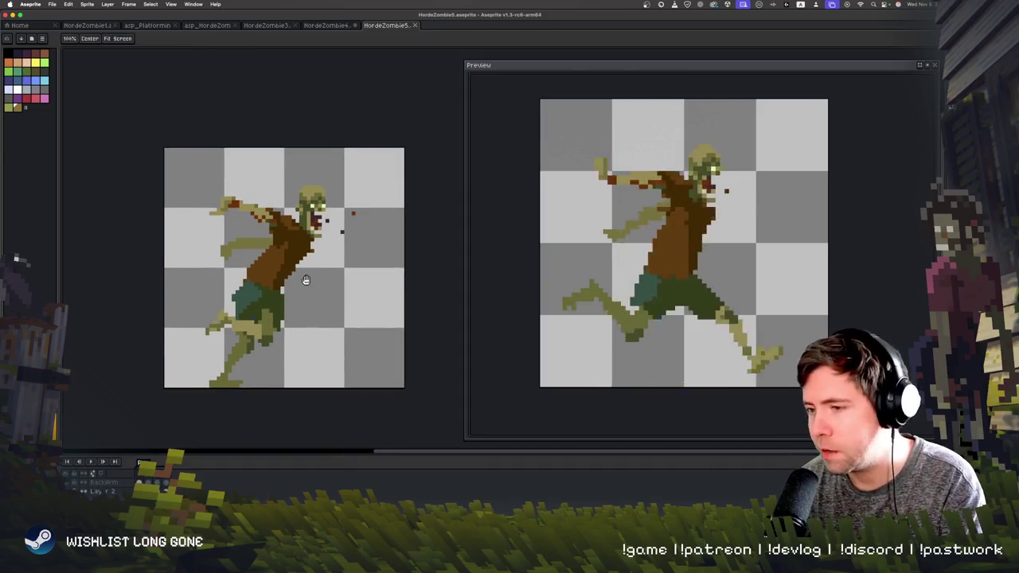
left_click_drag(341, 351, 285, 281)
key("m")
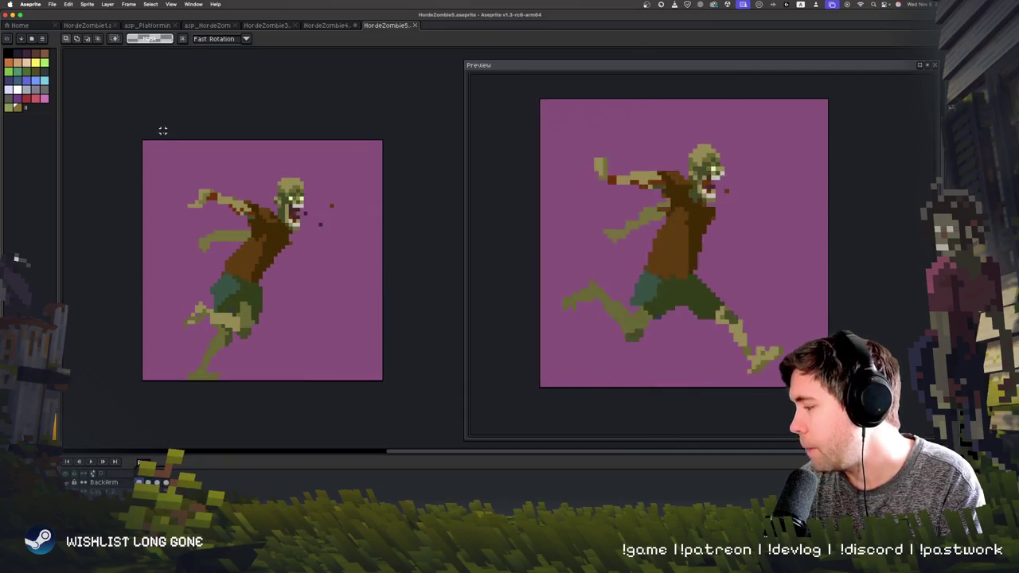
- Delete the zombie's torso, arms and head across the run frames, leaving only legs
left_click_drag(169, 165, 367, 271)
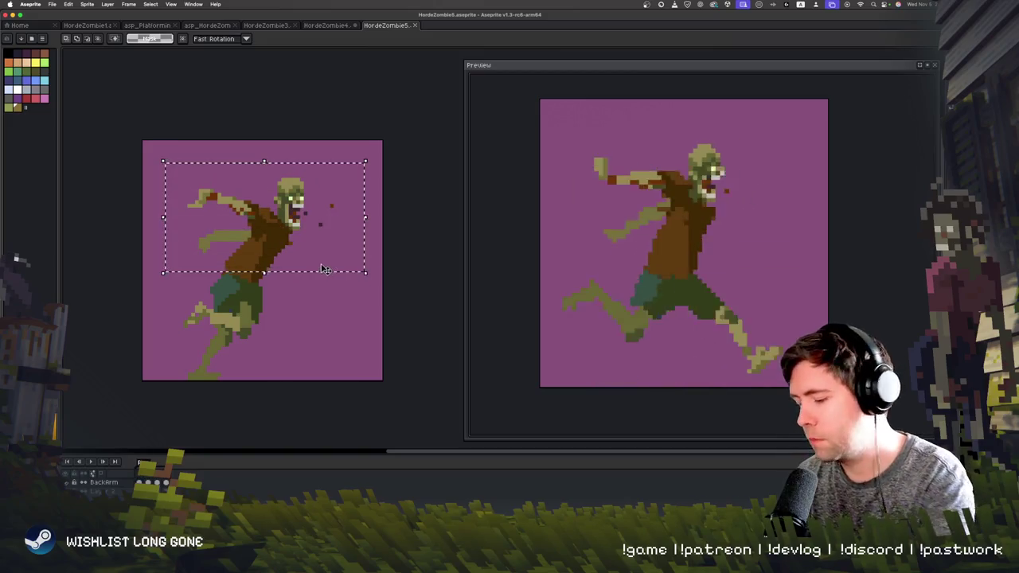
key("Delete")
key("Right")
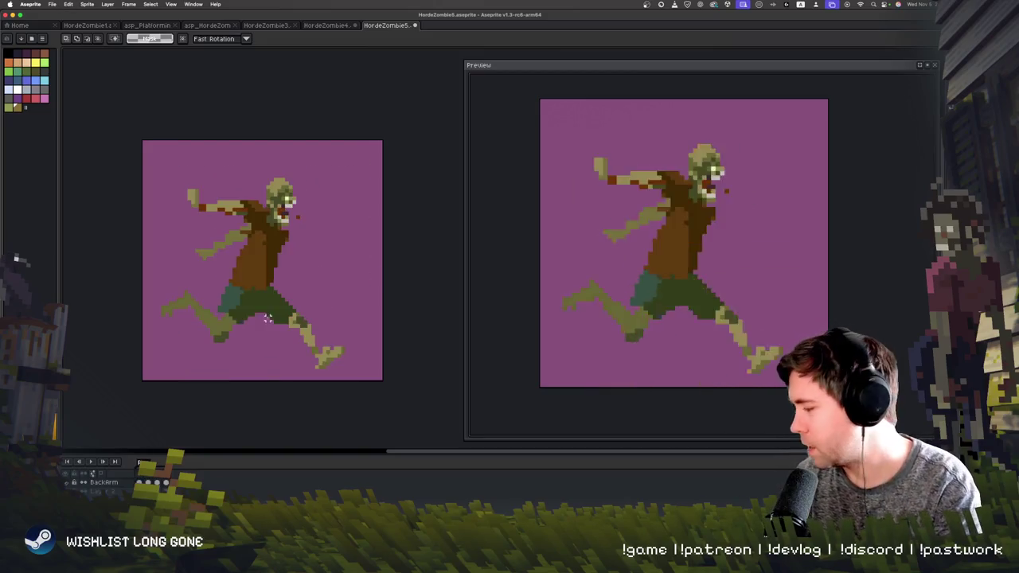
left_click_drag(156, 148, 326, 282)
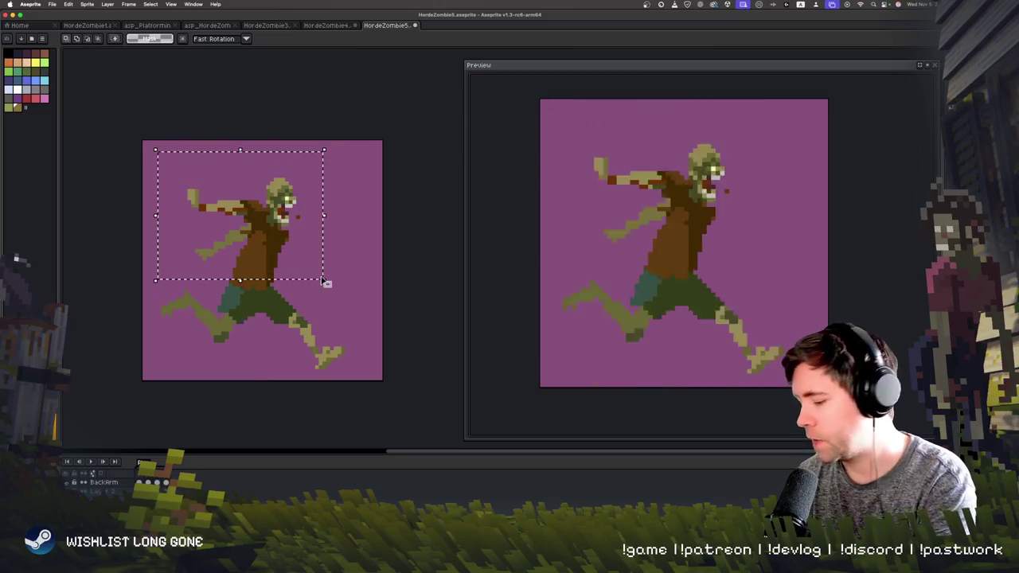
key("Delete")
key("Right")
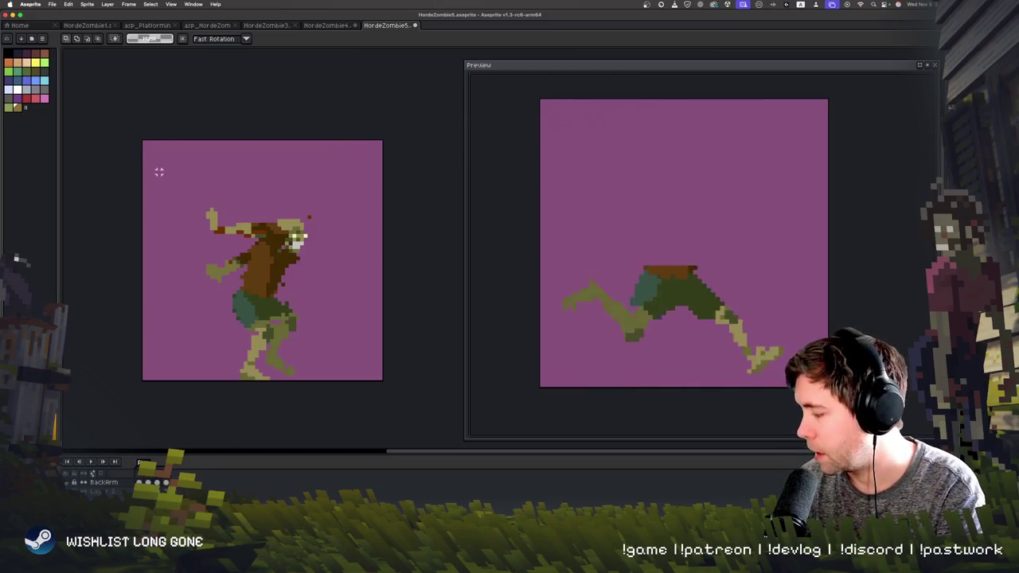
left_click_drag(159, 171, 373, 288)
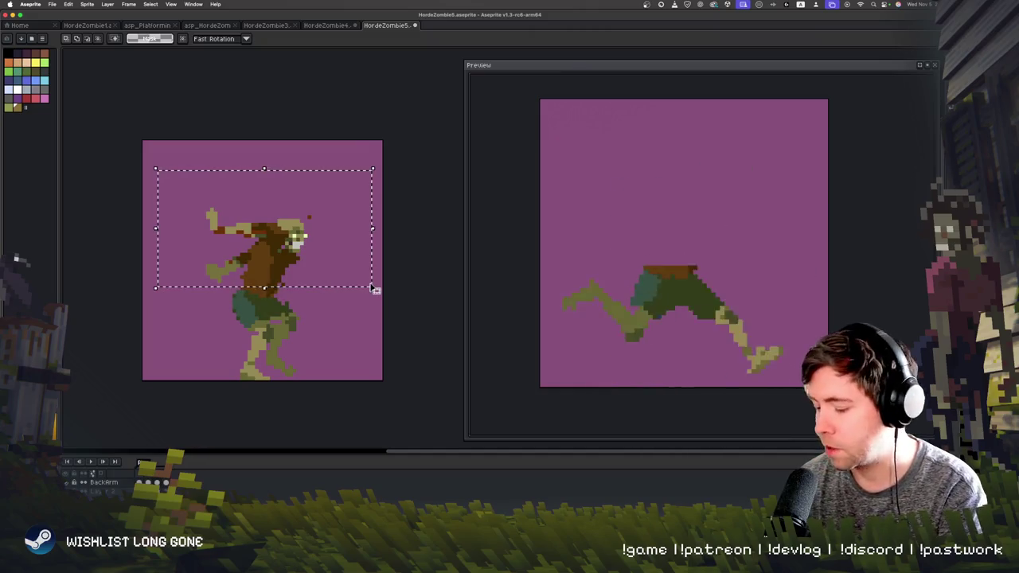
key("Right")
left_click_drag(189, 139, 380, 247)
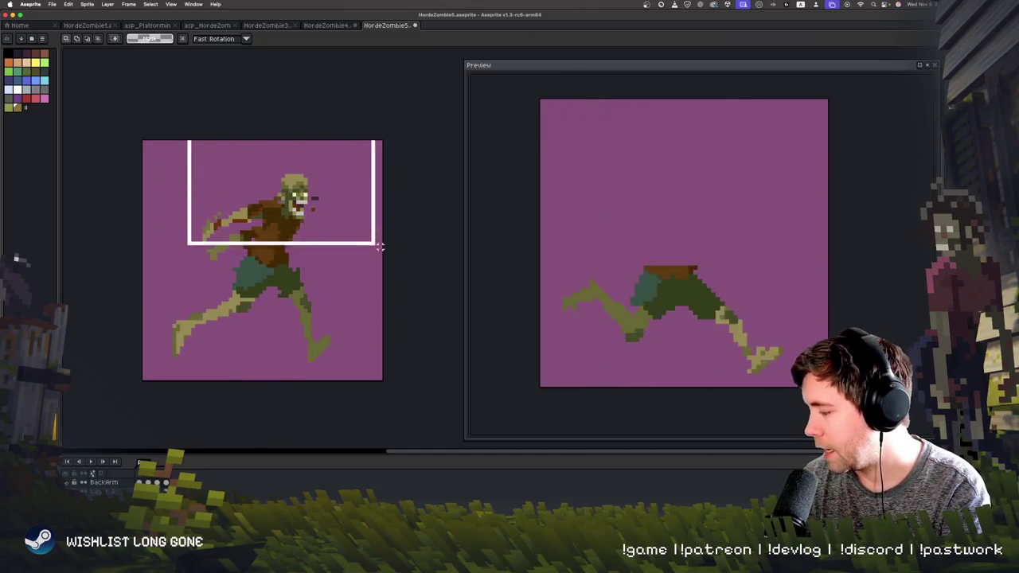
key("Delete")
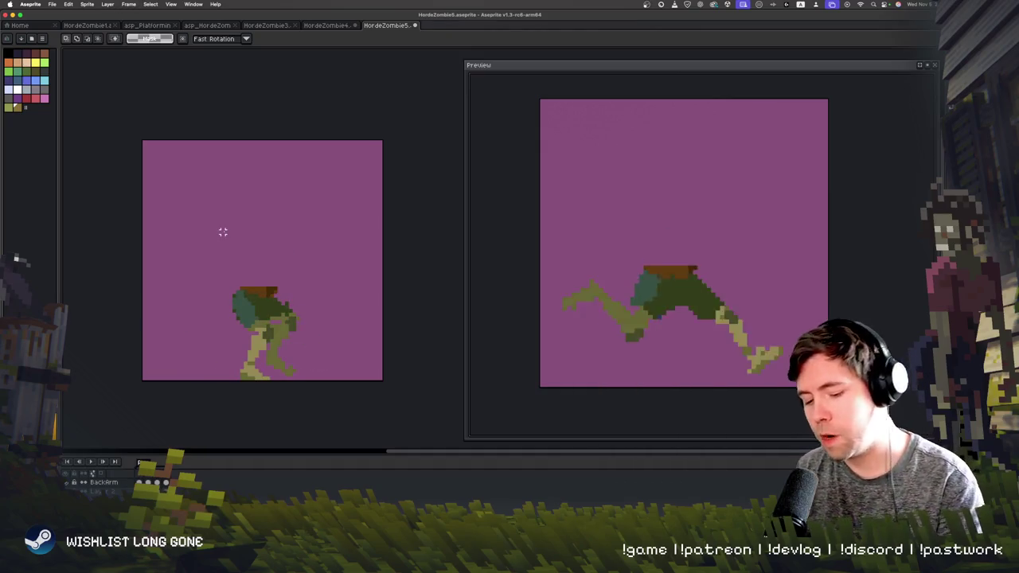
- Paste the fat zombie body onto a new Layer 3 and drop it over the legs
key("super")
key("super+v")
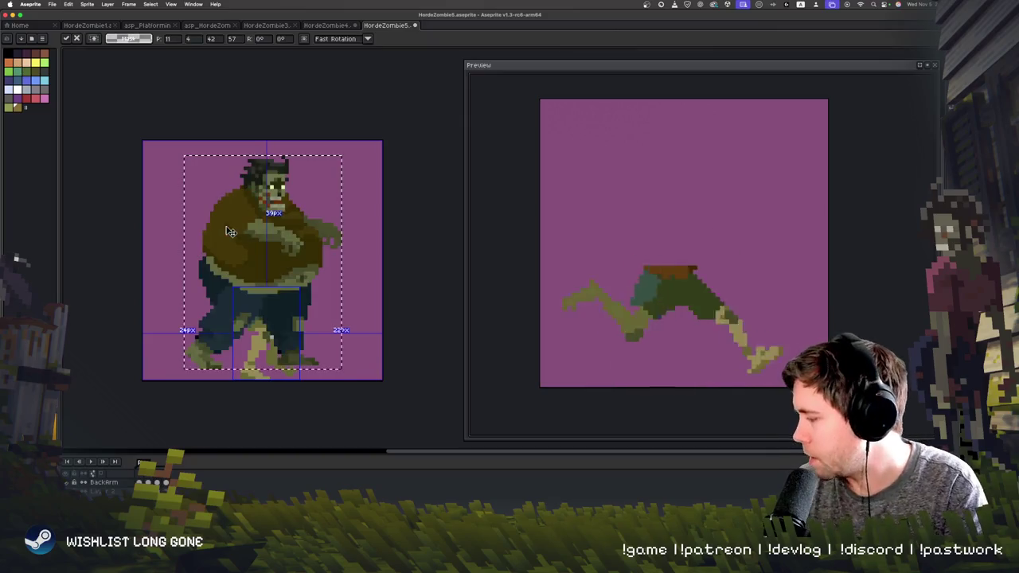
mouse_move(229, 237)
left_mouse_down()
mouse_move(294, 133)
mouse_move(268, 233)
left_mouse_up()
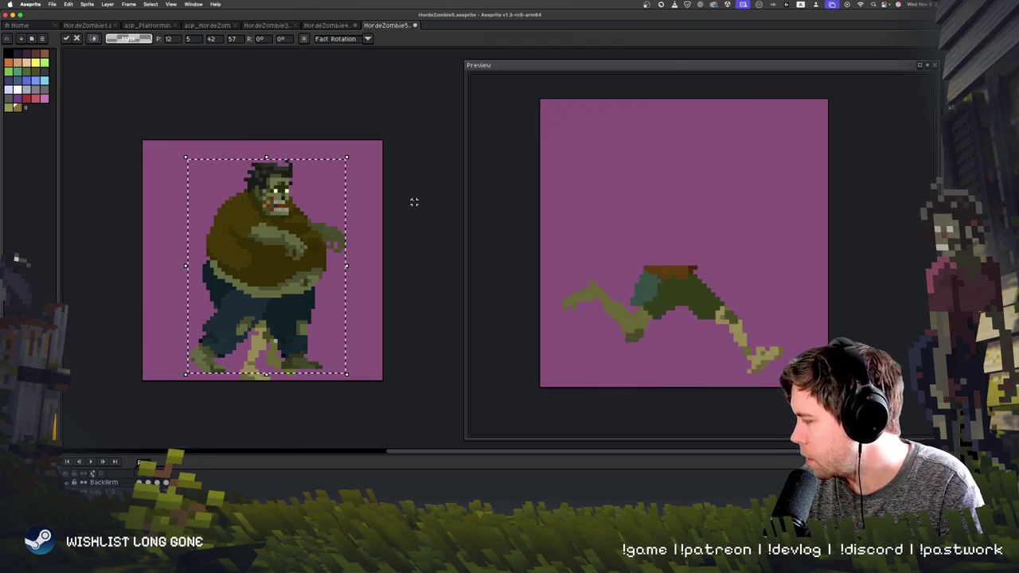
key("Escape")
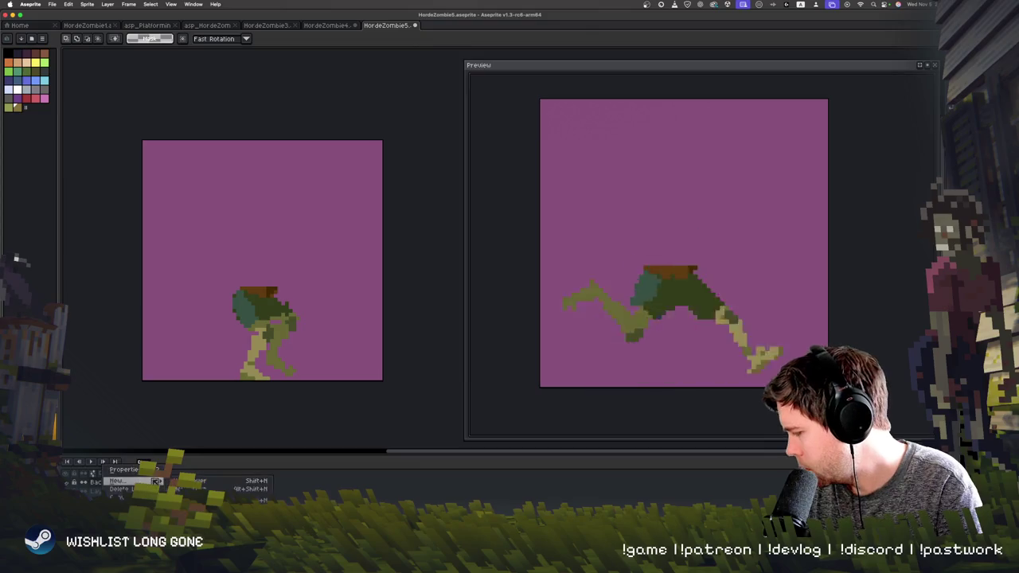
left_click(201, 482)
key("ctrl+v")
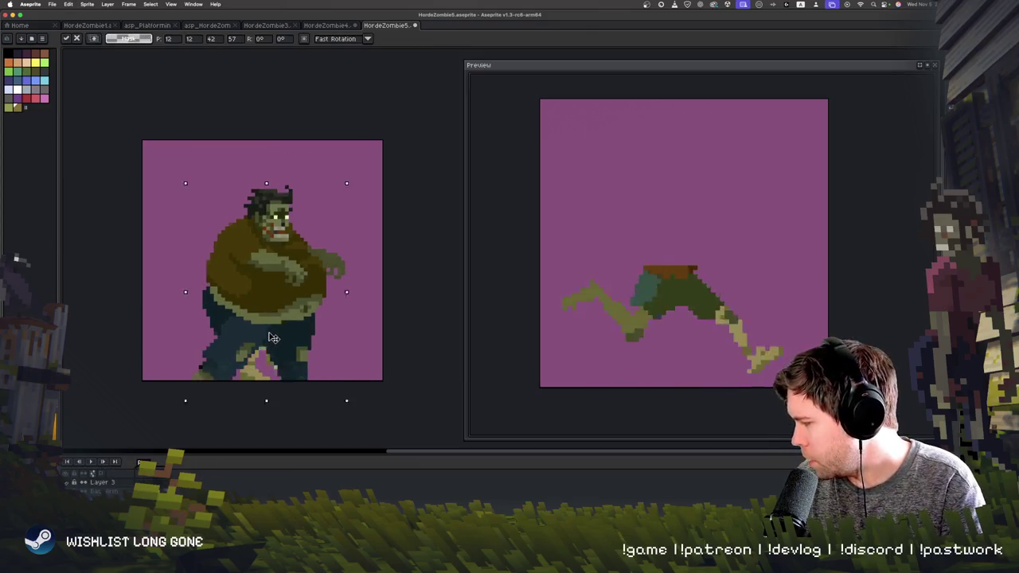
left_click_drag(268, 290, 274, 319)
key("Return")
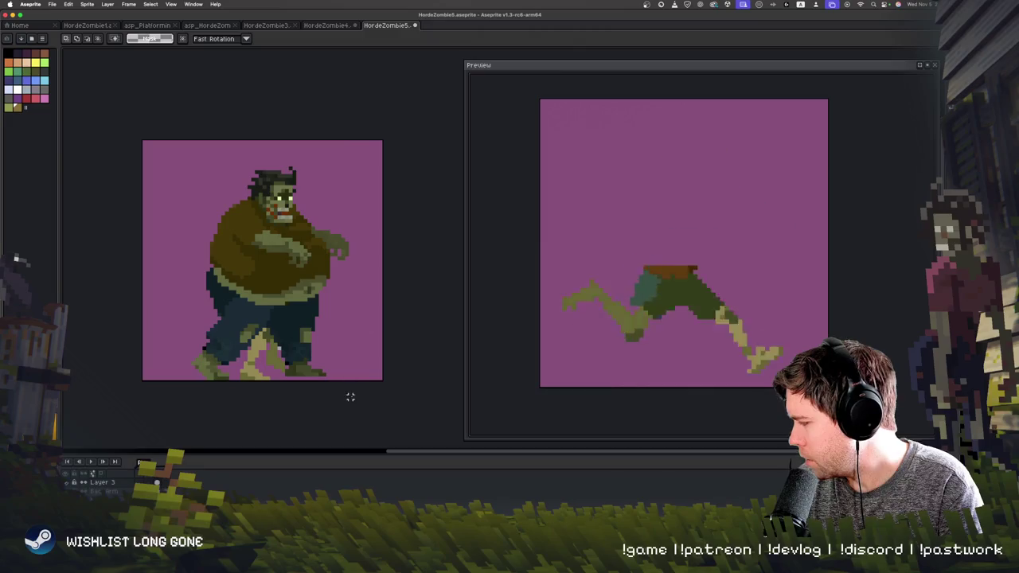
- Clear the body's lower half and stray trouser pixels, then nudge the body into place
left_click_drag(348, 396, 163, 307)
key("Delete")
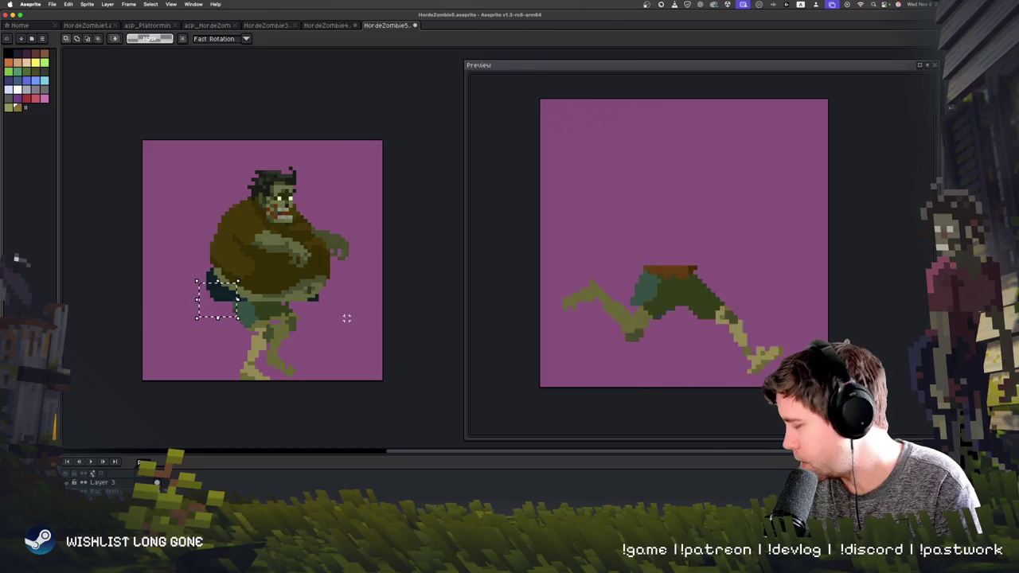
key("Delete")
left_click_drag(363, 336, 302, 293)
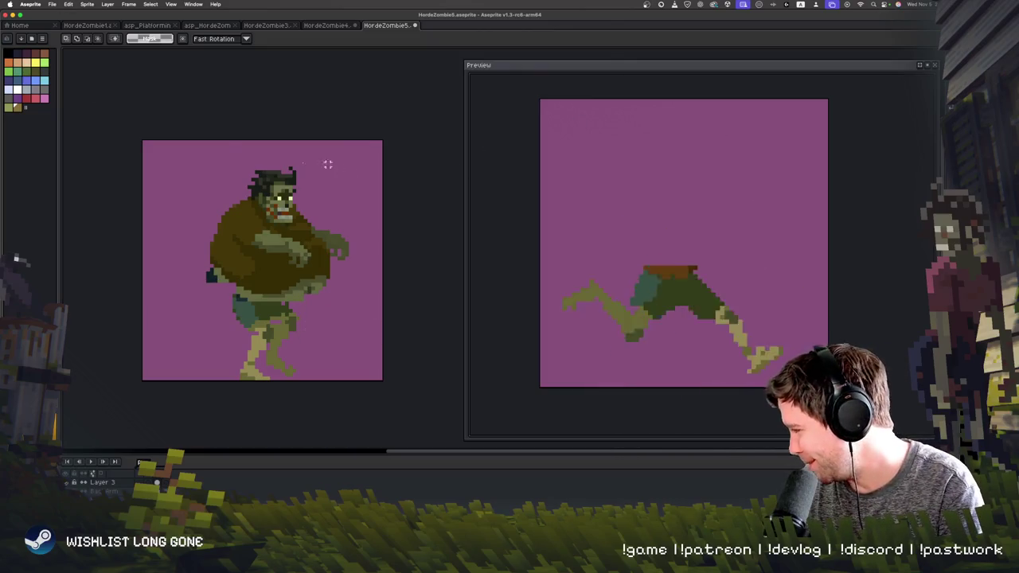
left_click_drag(381, 130, 151, 319)
mouse_move(352, 275)
left_mouse_down()
mouse_move(349, 266)
mouse_move(346, 284)
left_mouse_up()
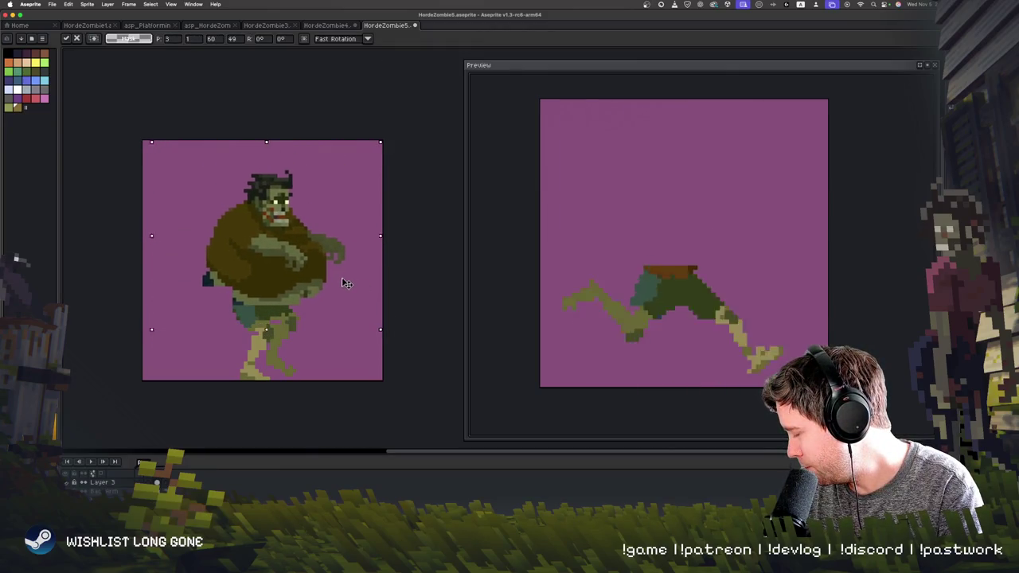
mouse_move(346, 284)
left_mouse_down()
mouse_move(355, 295)
mouse_move(346, 283)
left_mouse_up()
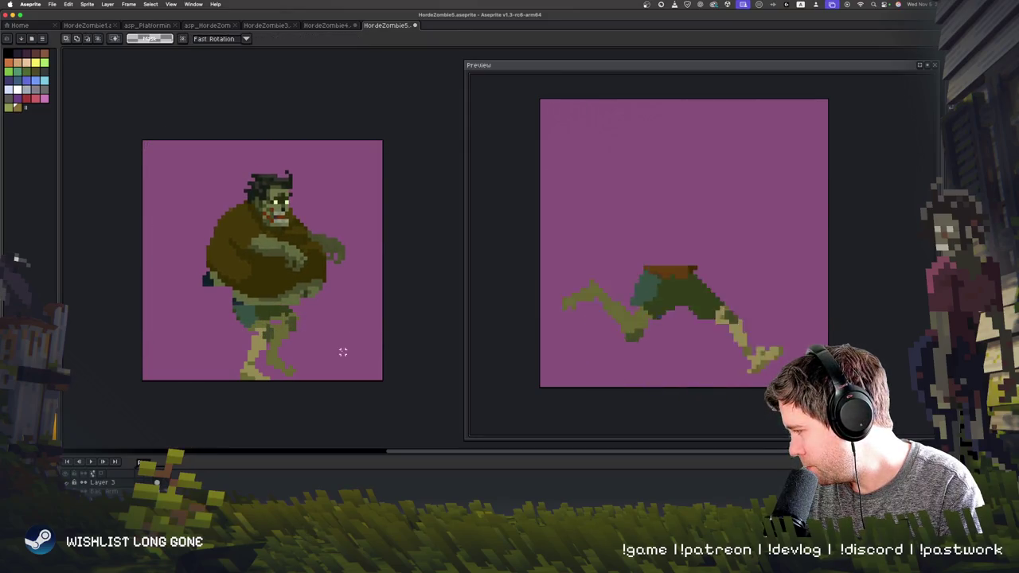
left_click_drag(349, 332, 296, 303)
key("Right")
key("Down")
key("Down")
key("Down")
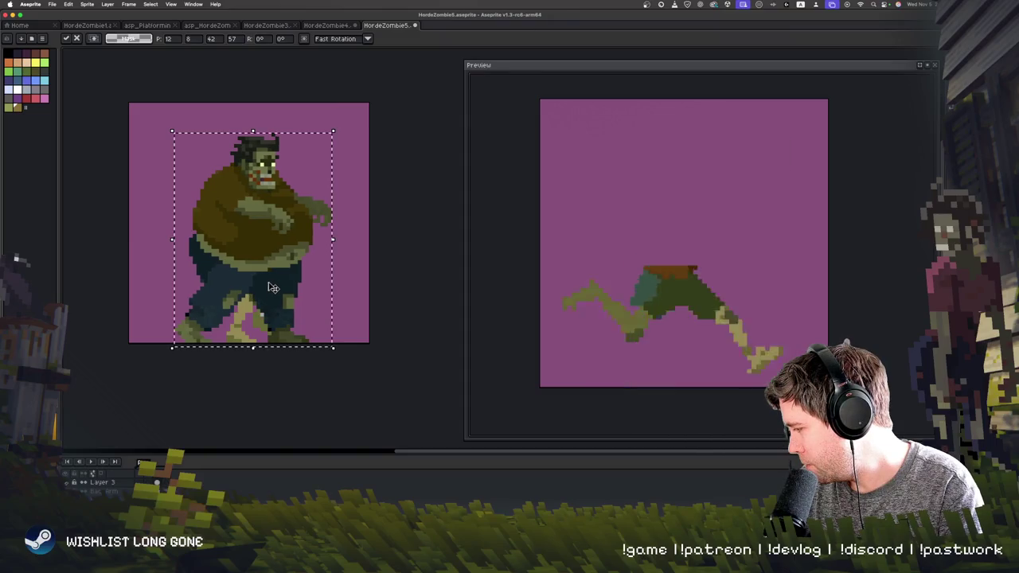
- Commit the pasted zombie and compare it with the legs-only frame, trying a leg-piece move
left_click(344, 351)
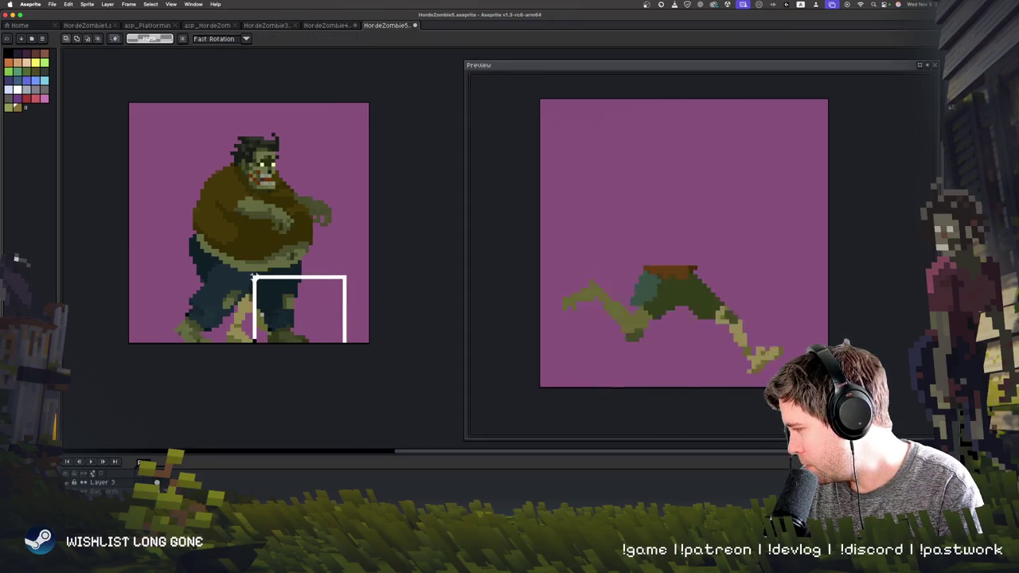
left_click_drag(266, 289, 252, 269)
key("v")
key("m")
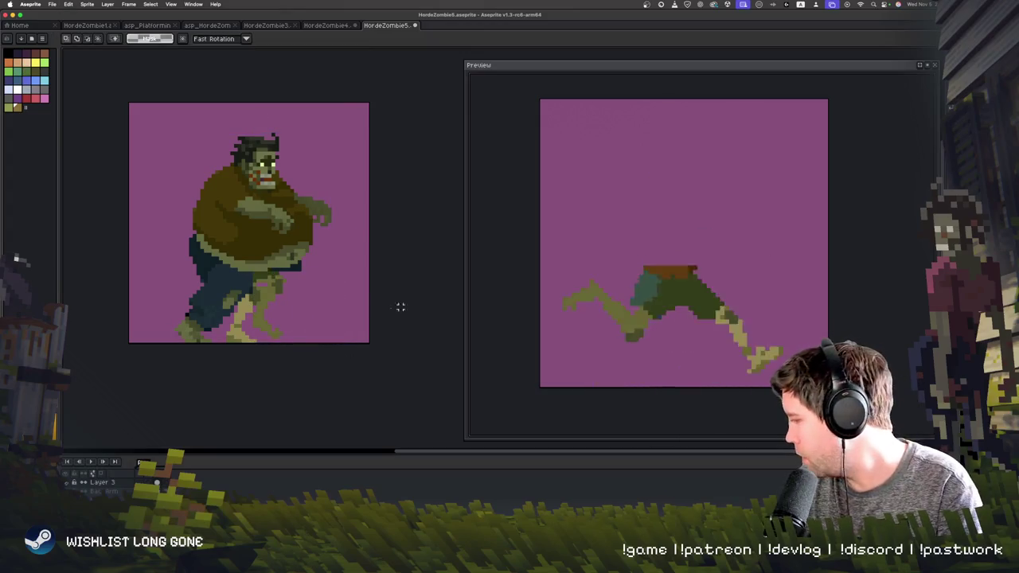
key("Right")
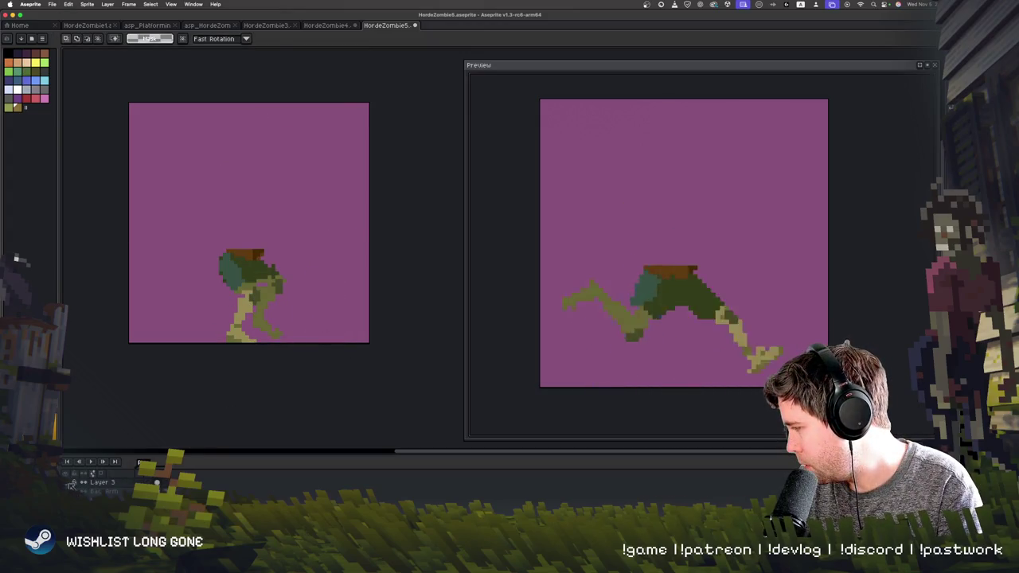
key("v")
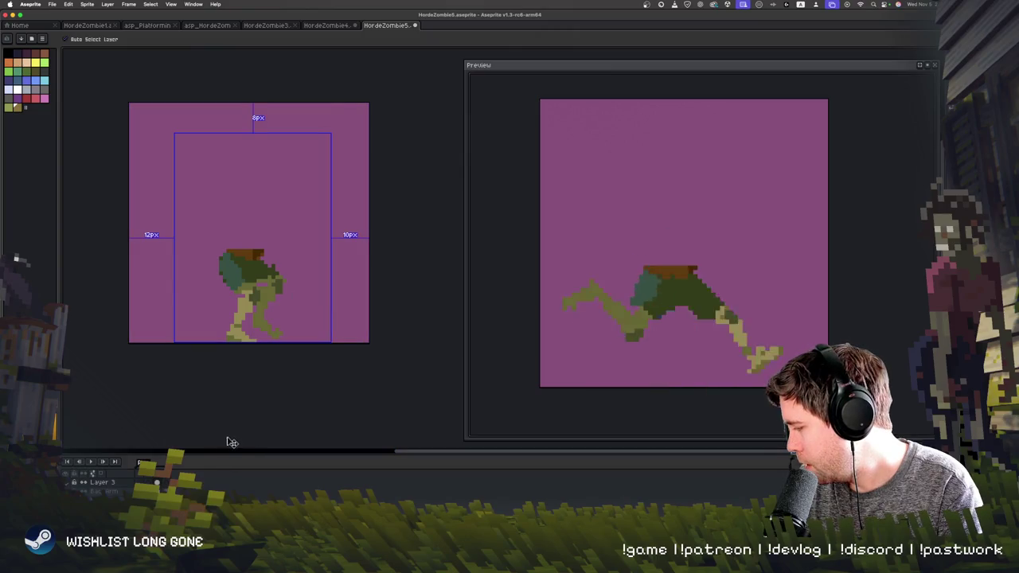
key("m")
key("Left")
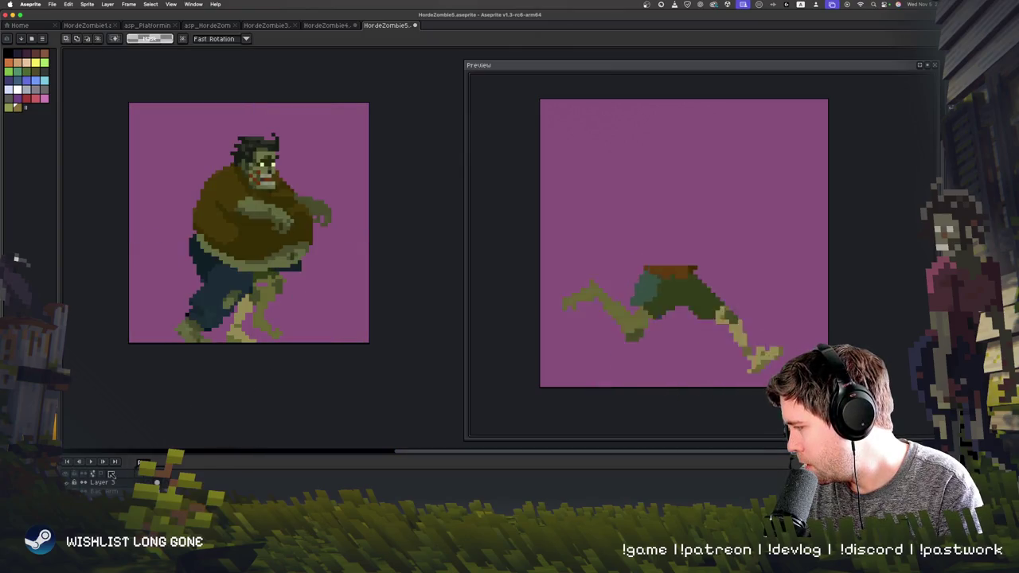
left_click_drag(284, 271, 352, 336)
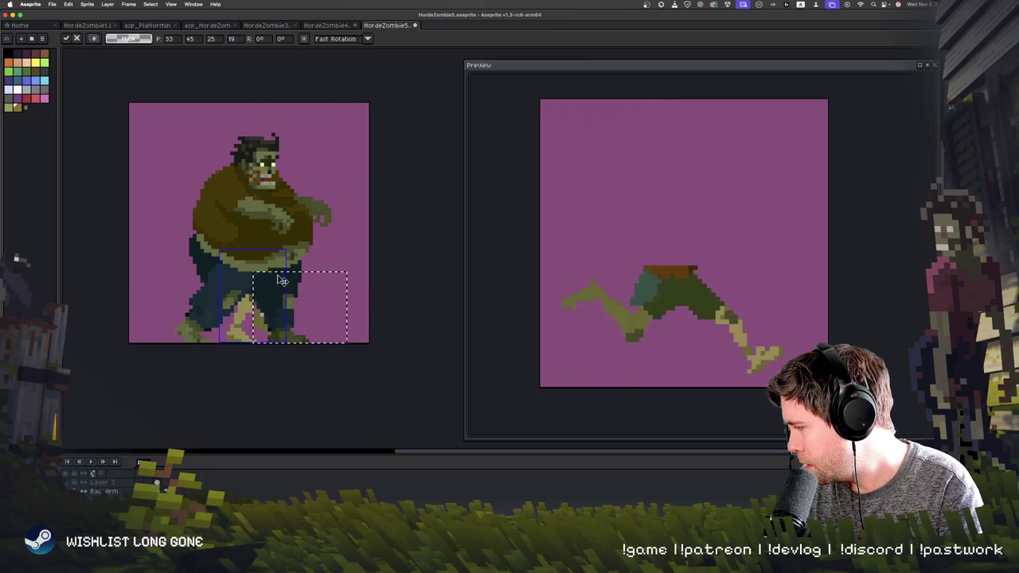
left_click_drag(315, 309, 340, 274)
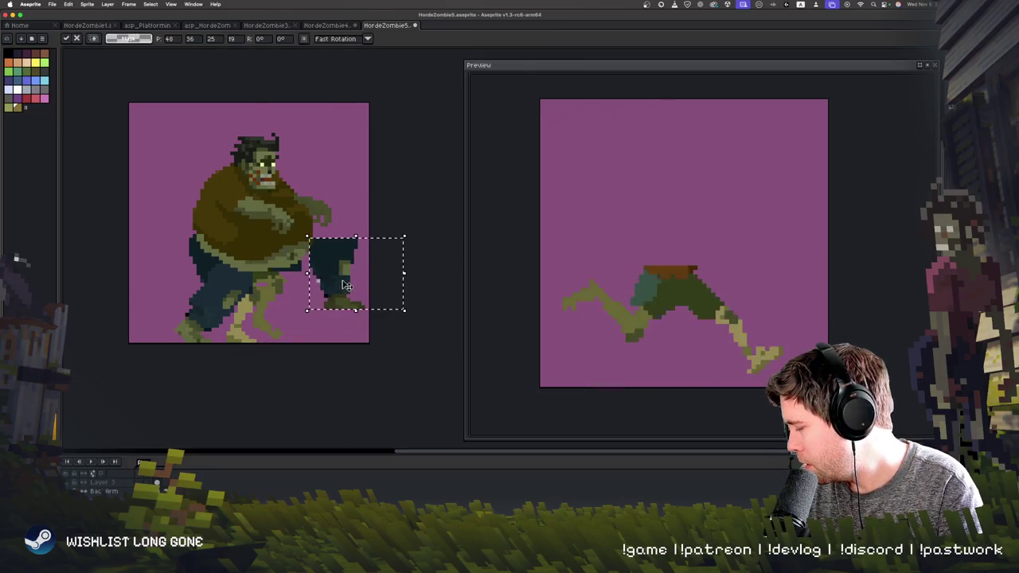
key("Delete")
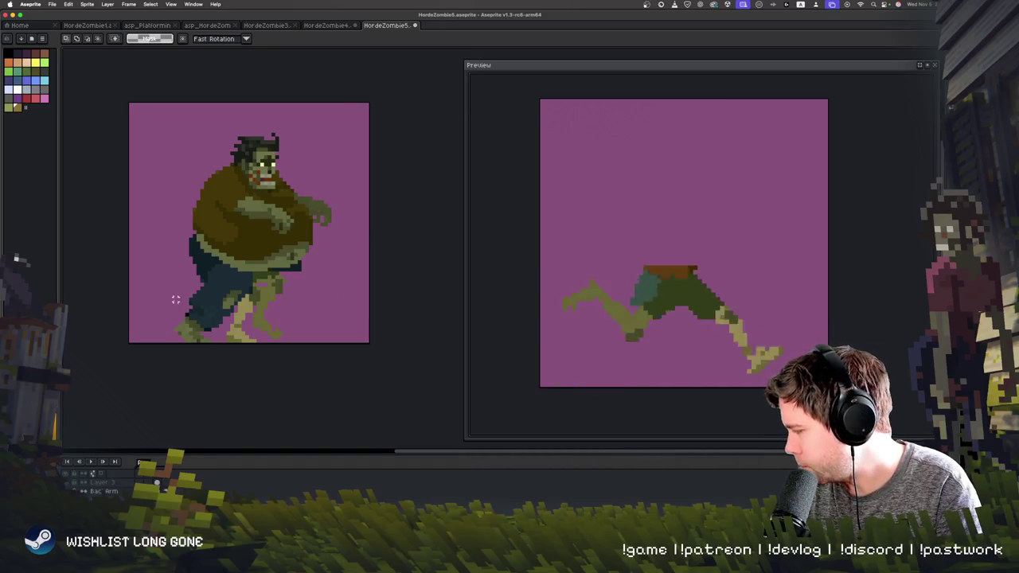
- Shift the lower legs about 28 px right, then undo back to the original legs
left_click_drag(167, 278, 253, 341)
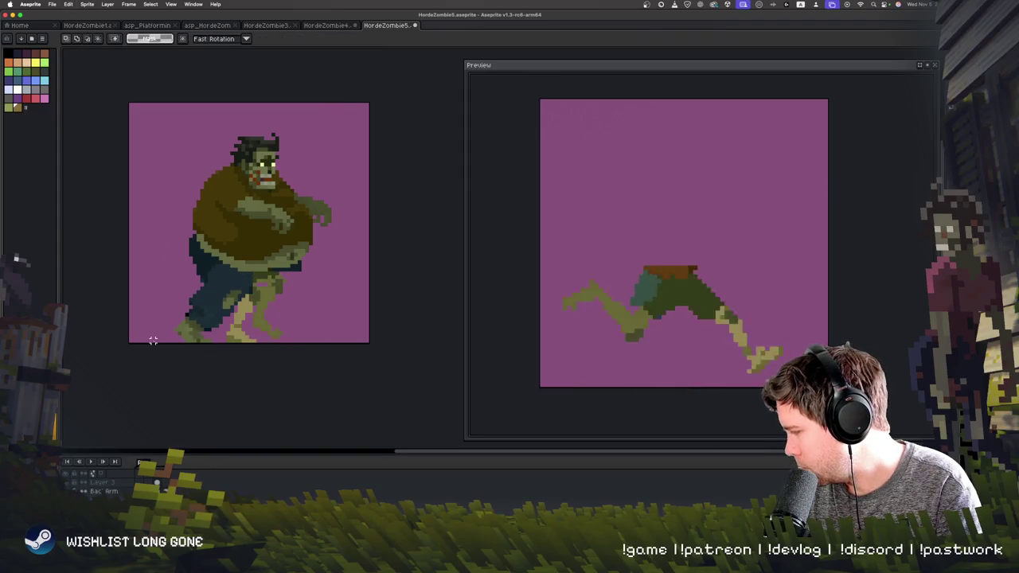
left_click_drag(152, 340, 301, 295)
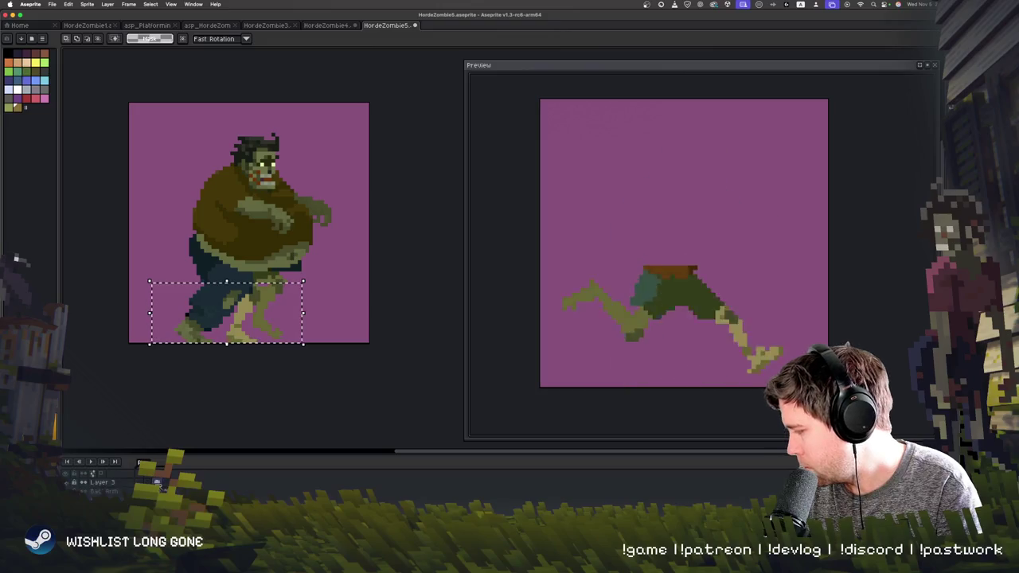
left_click_drag(205, 319, 224, 315)
key("Return")
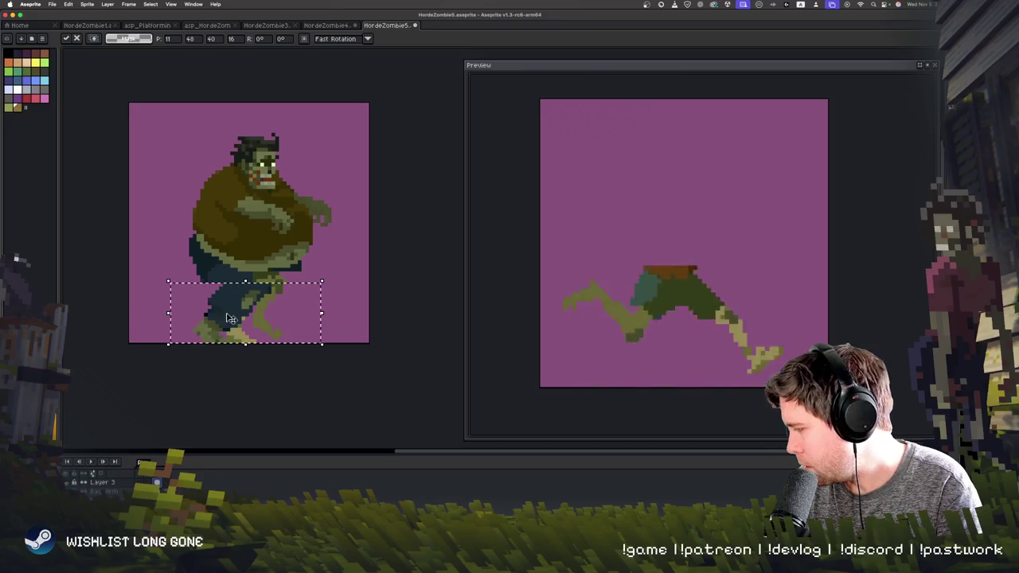
key("ctrl+d")
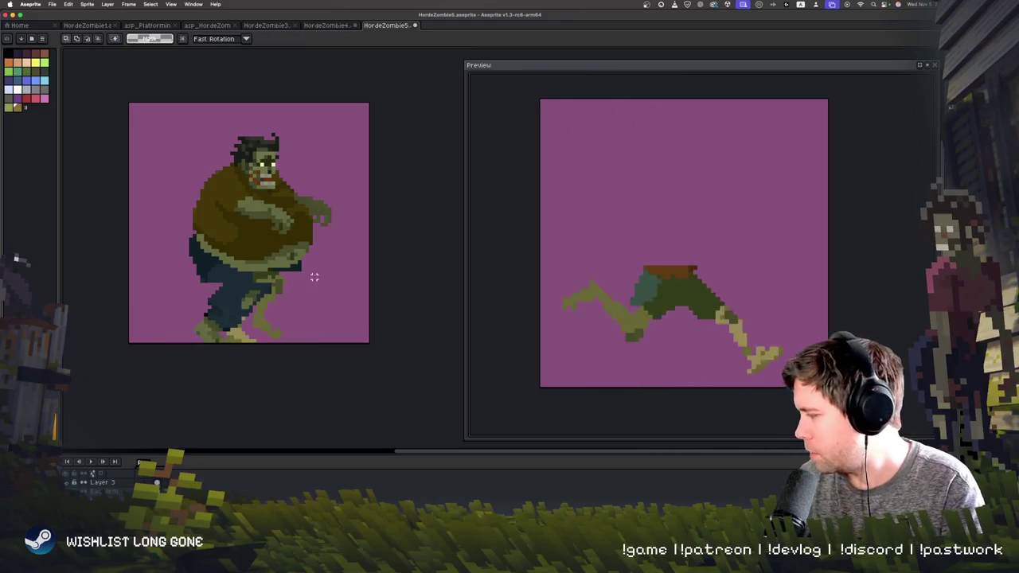
left_click_drag(191, 226, 248, 341)
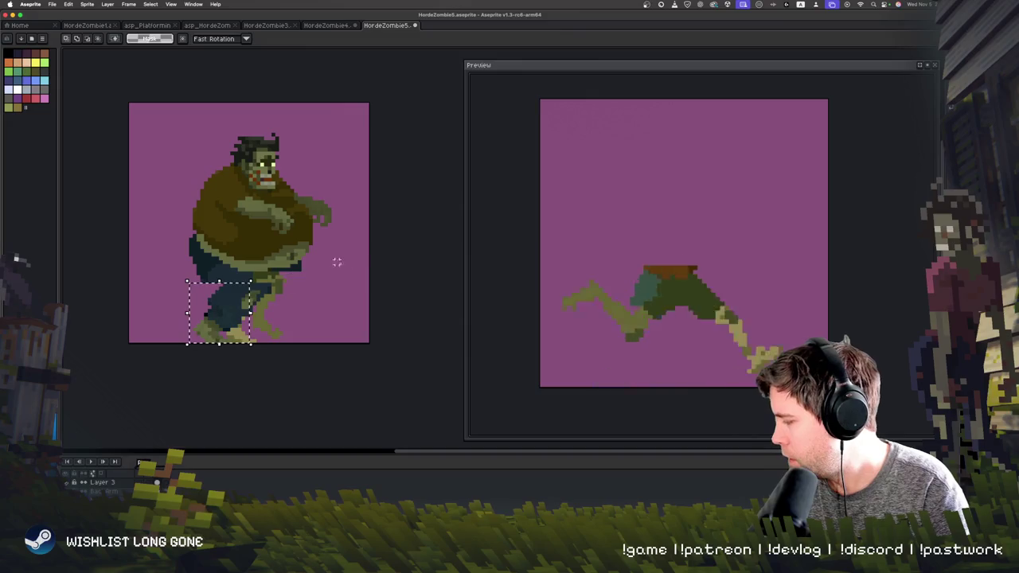
key("ctrl+z")
key("ctrl+z")
key("ctrl+z")
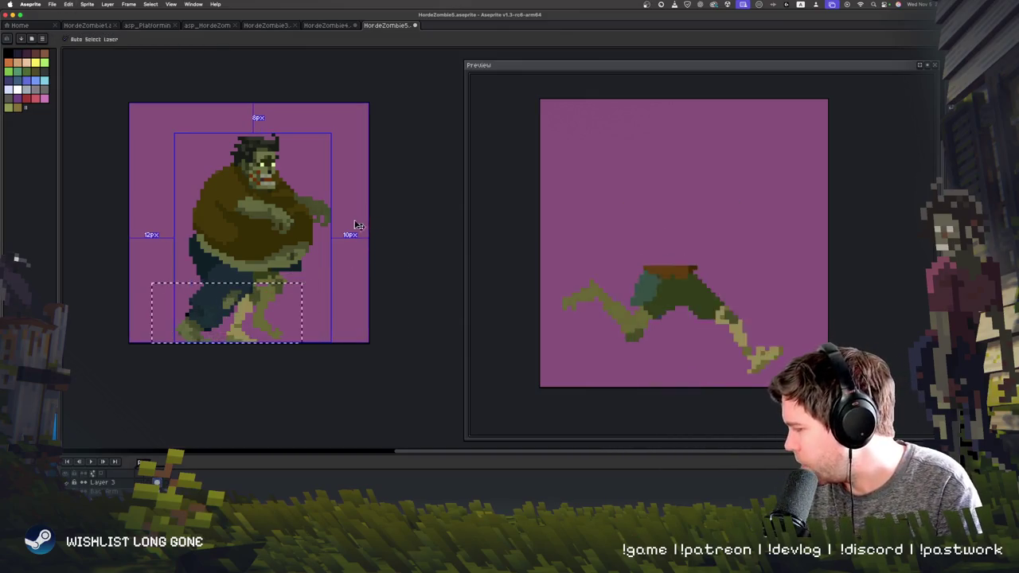
key("ctrl+z")
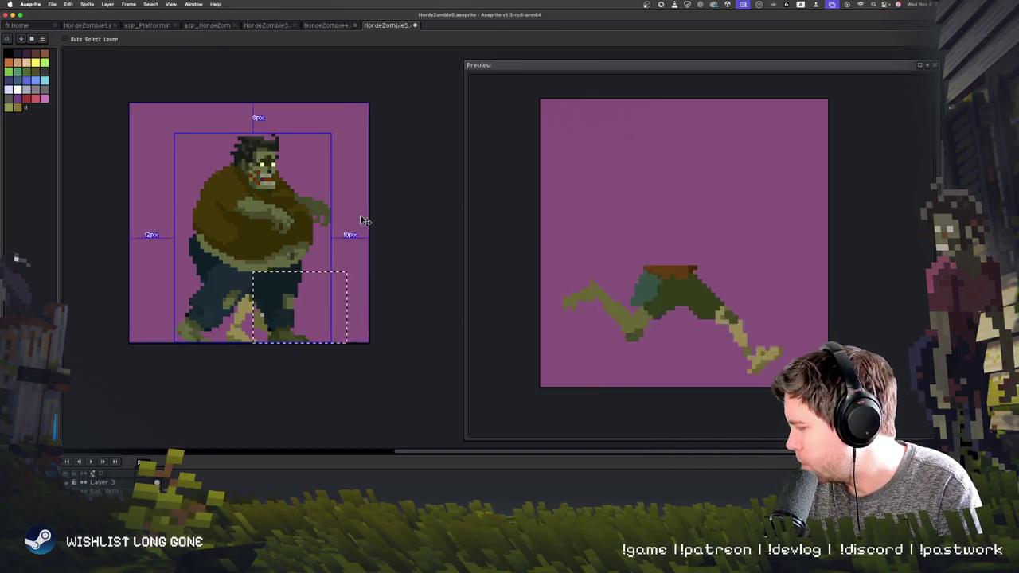
- Erase the fat zombie's upper body, keeping only its dark trousers
key("m")
mouse_move(145, 103)
left_mouse_down()
mouse_move(382, 229)
mouse_move(412, 266)
left_mouse_up()
key("Delete")
- Move the dark trousers about 33 px above the walking legs and zoom in on the legs
left_click_drag(171, 212, 368, 344)
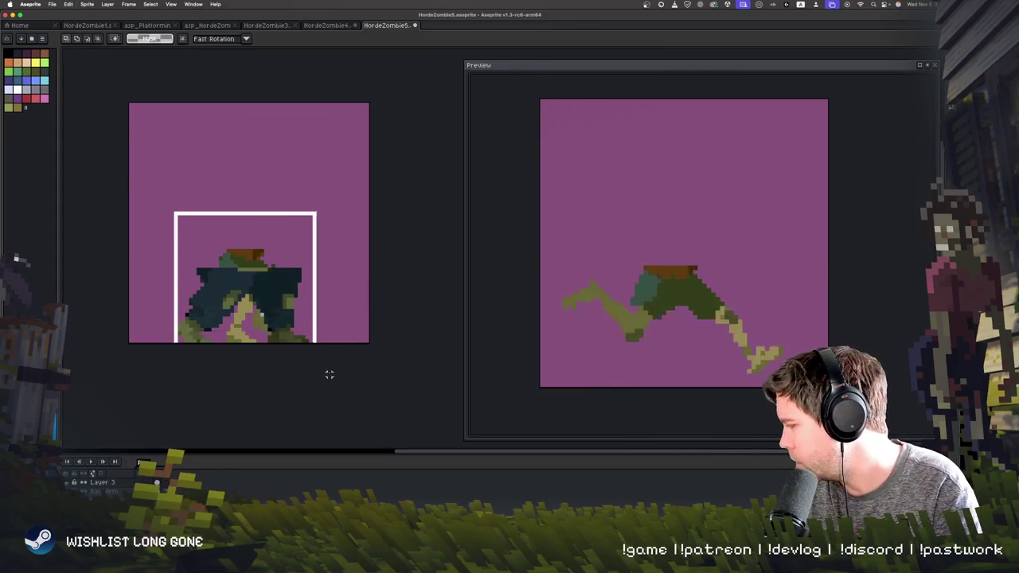
left_click_drag(271, 311, 271, 218)
key("ctrl+d")
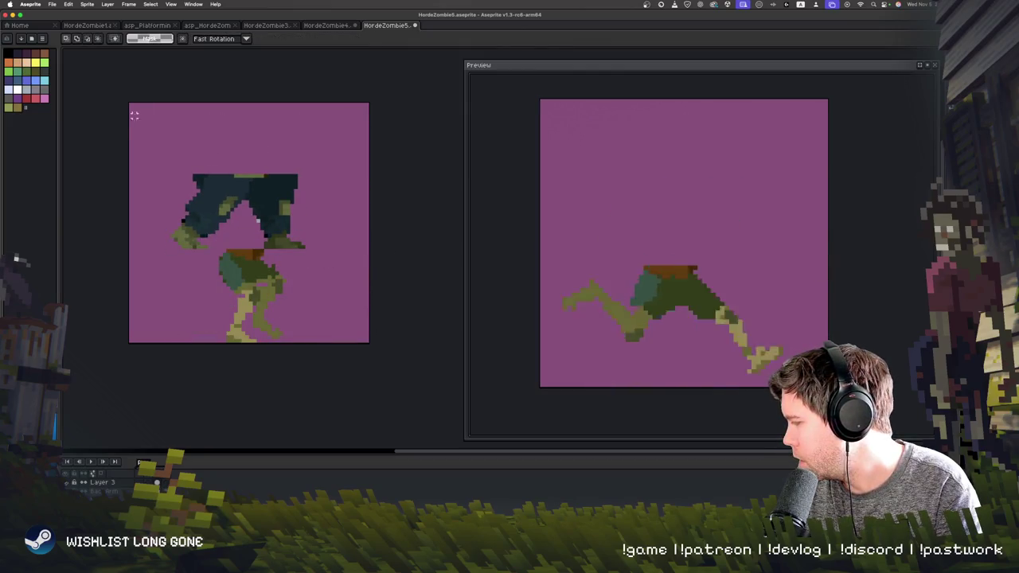
left_click_drag(144, 129, 370, 275)
left_click_drag(309, 276, 313, 250)
key("Return")
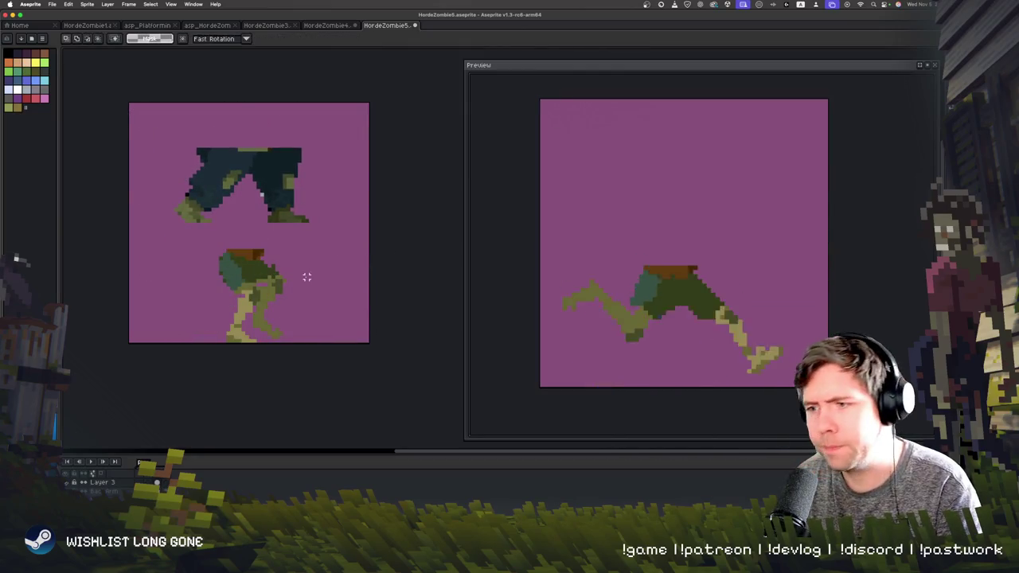
scroll(308, 276, "up", 1)
scroll(305, 275, "up", 1)
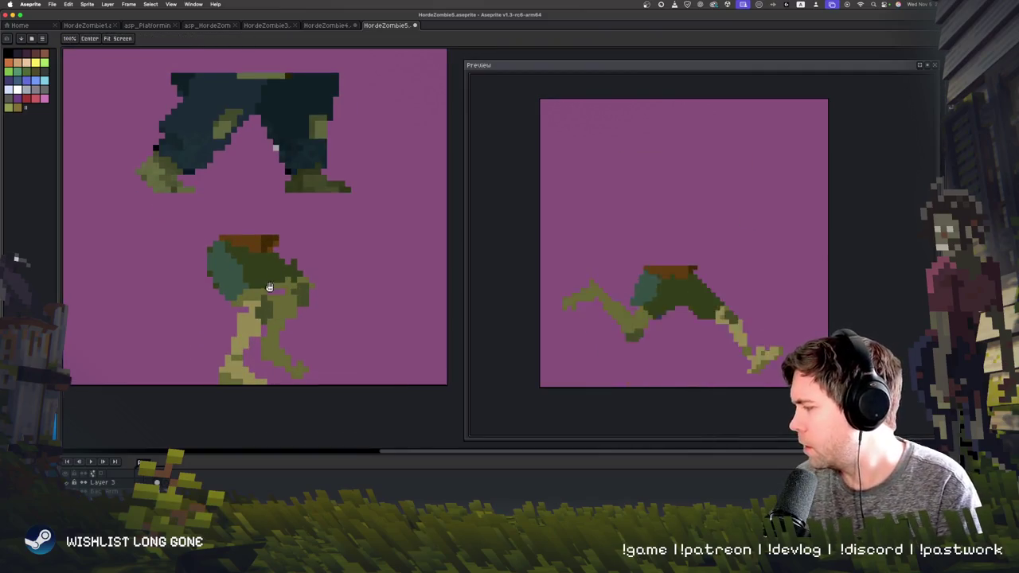
left_click_drag(265, 298, 264, 320)
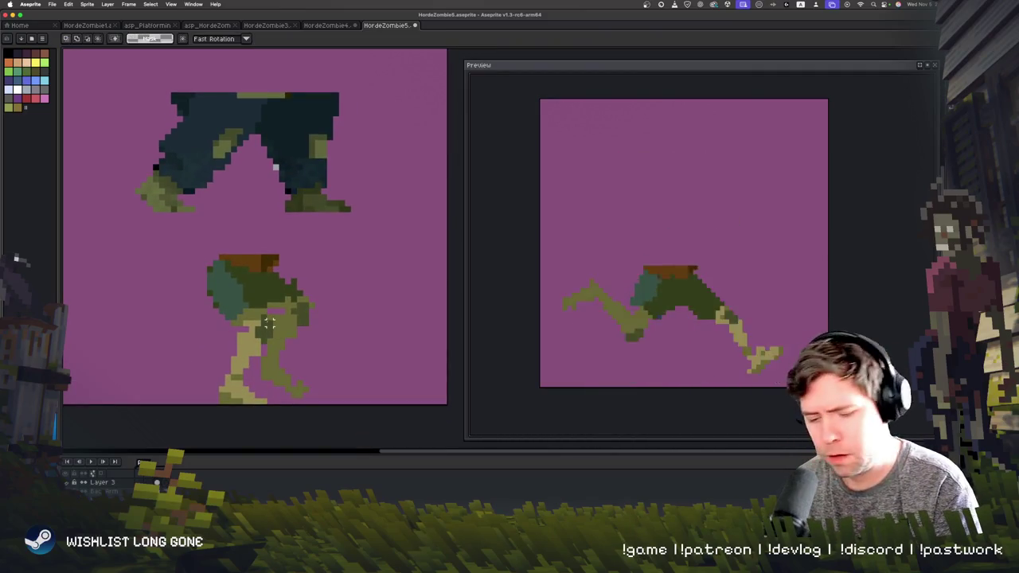
- Outline and fill the walking legs in dark, covering the olive shading, and check the frames
key("b")
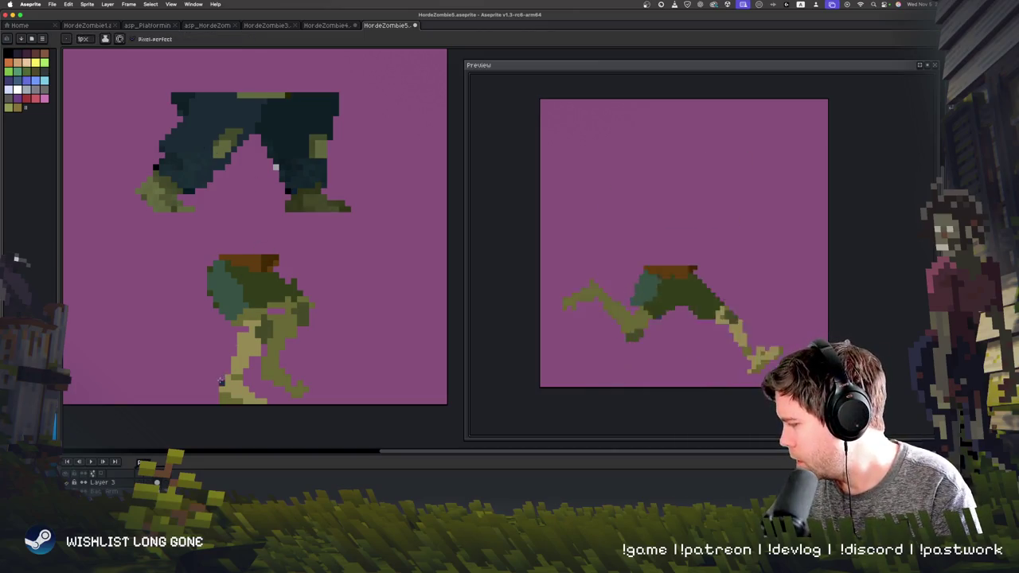
mouse_move(213, 330)
left_mouse_down()
mouse_move(210, 382)
mouse_move(192, 290)
left_mouse_up()
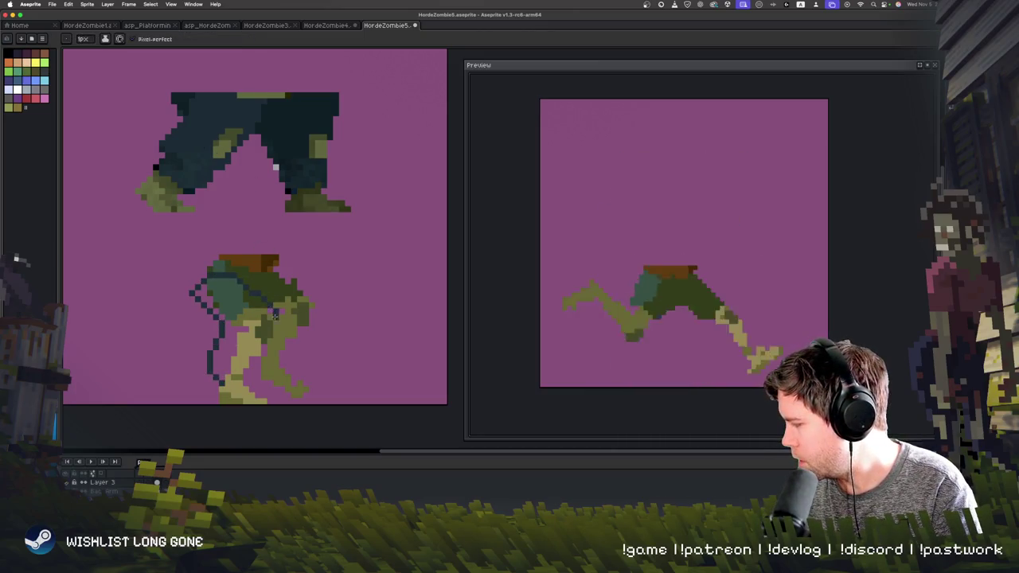
left_click_drag(271, 319, 255, 382)
left_click_drag(207, 287, 254, 364)
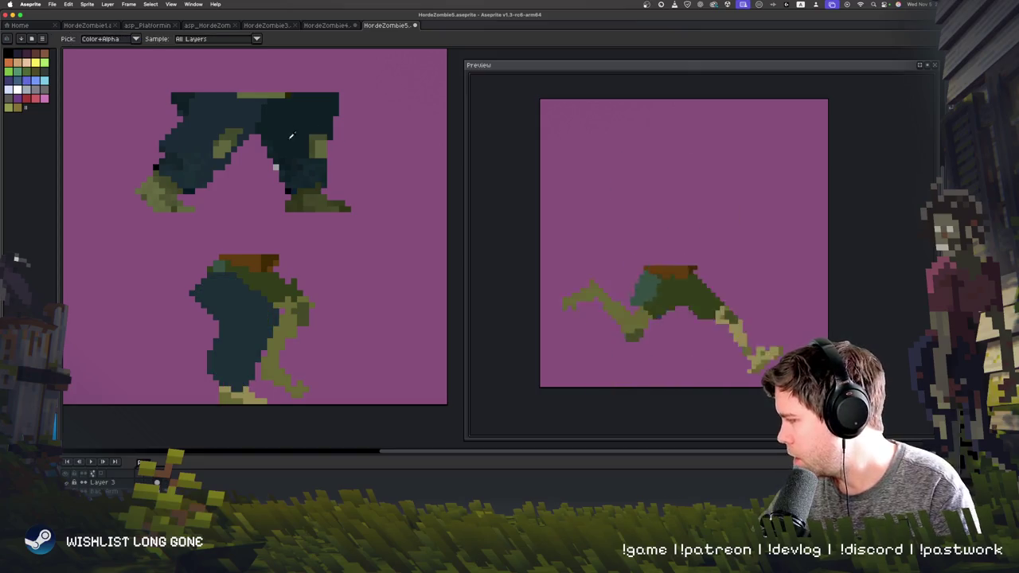
left_click_drag(270, 267, 316, 305)
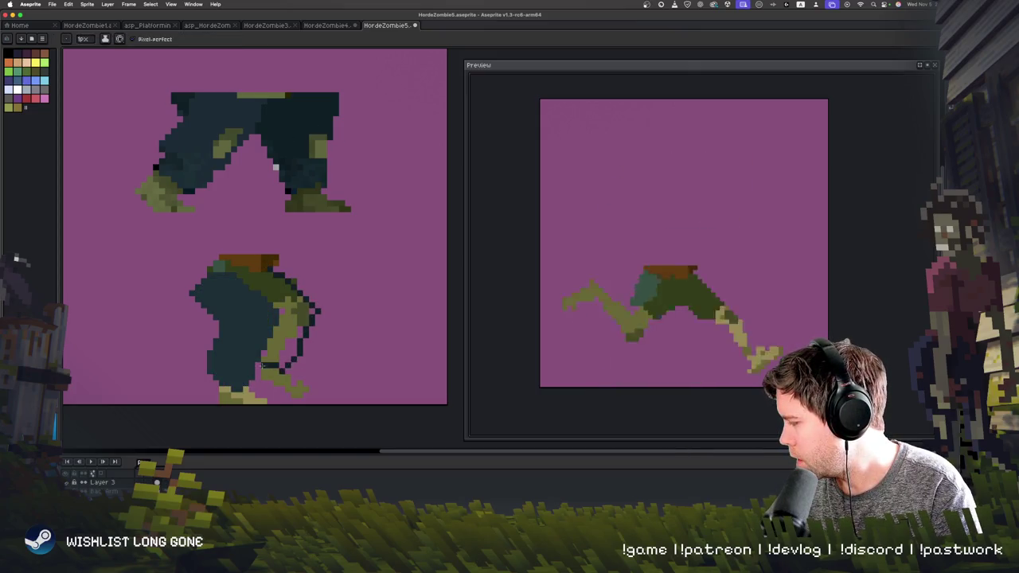
mouse_move(293, 359)
left_mouse_down()
mouse_move(252, 251)
mouse_move(297, 269)
left_mouse_up()
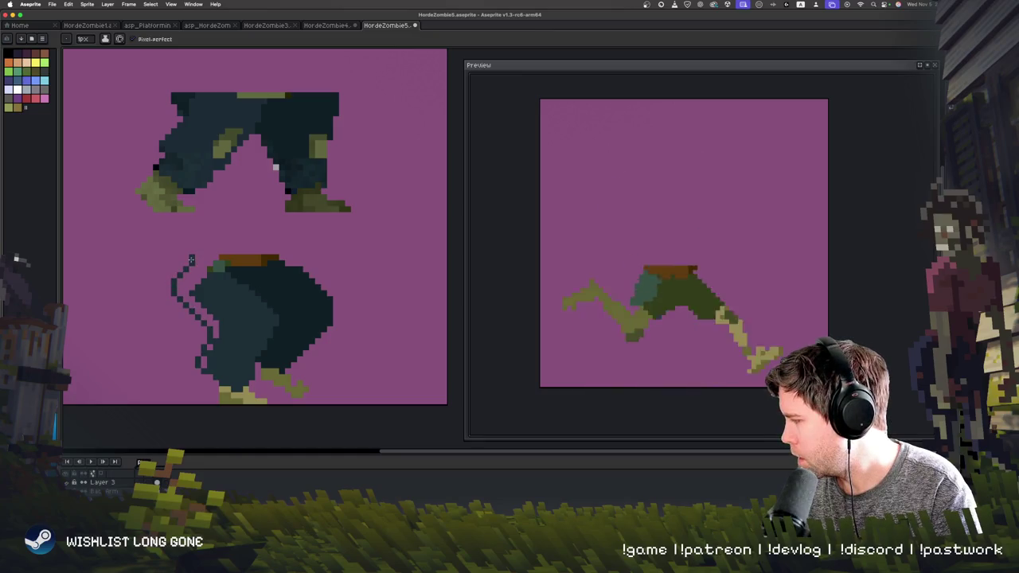
left_click_drag(191, 260, 192, 263)
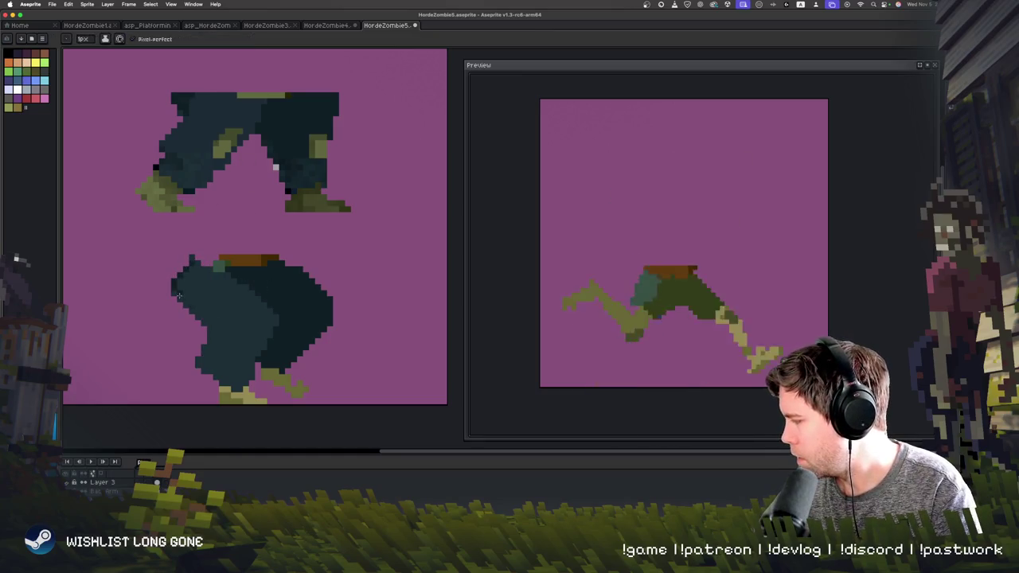
key("Return")
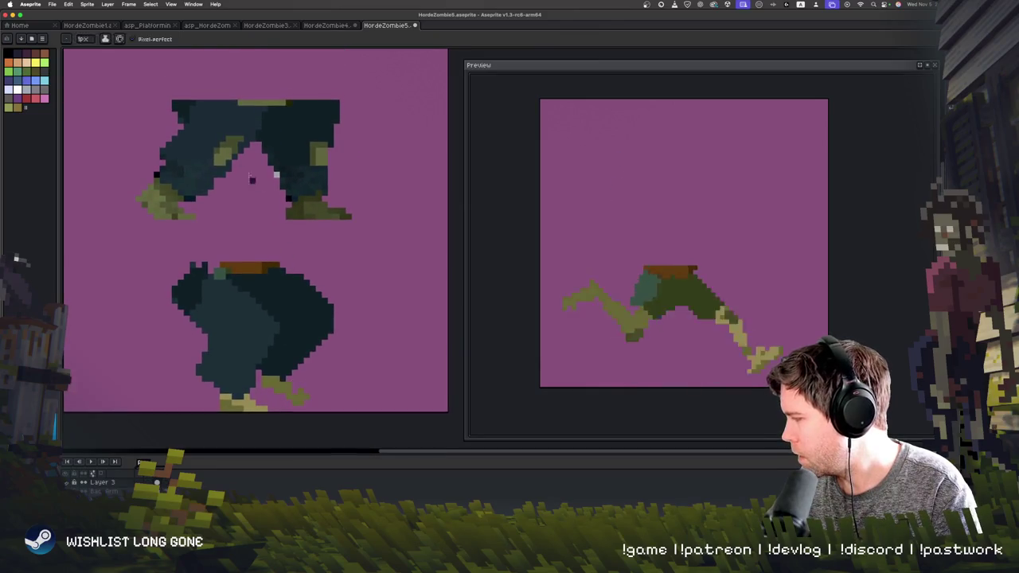
- Eyedrop the reference olive and repaint both feet solid darker olive
left_click(169, 189, "alt")
left_click_drag(217, 388, 250, 408)
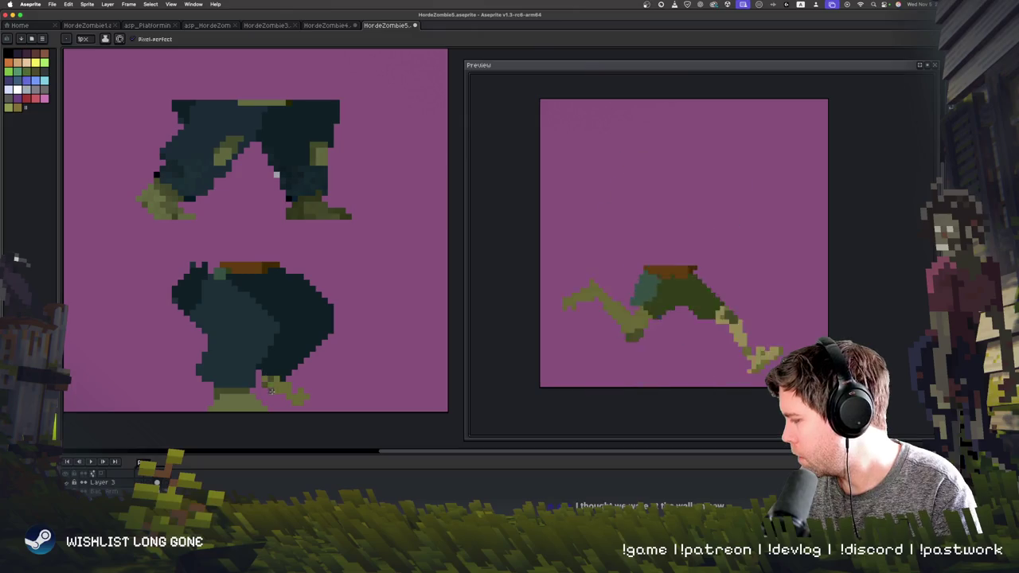
left_click_drag(297, 371, 303, 390)
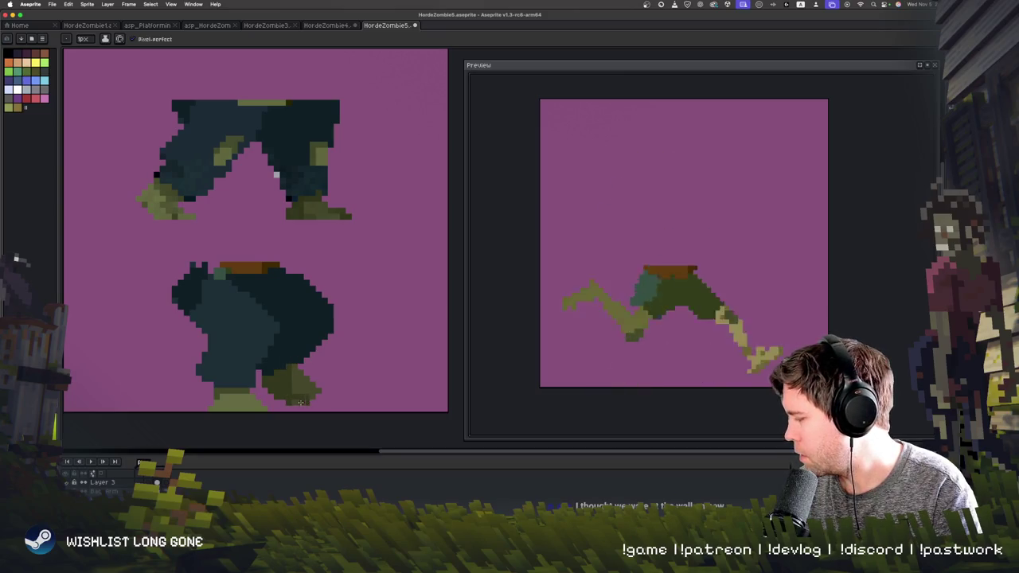
scroll(253, 344, "down", 2)
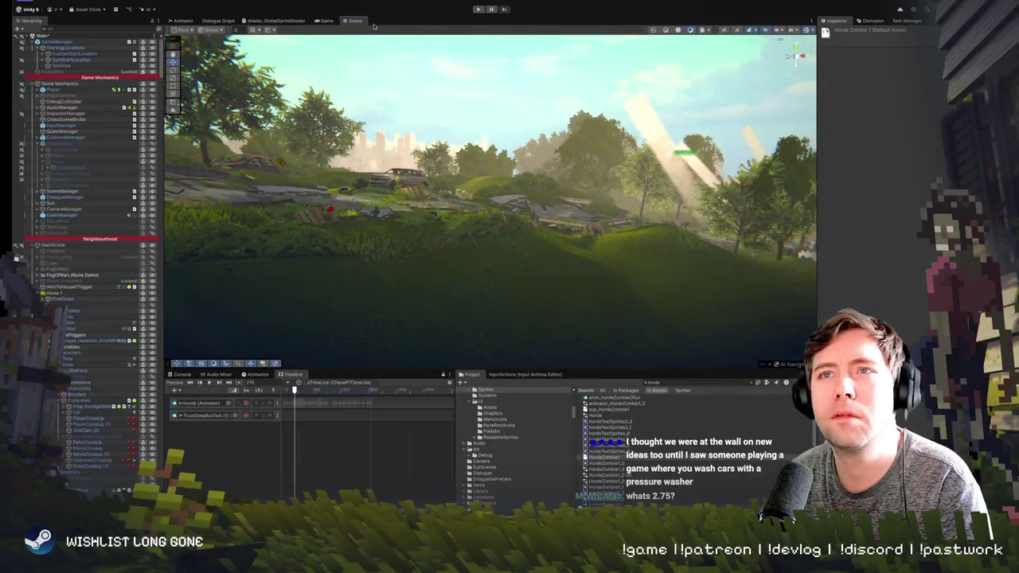
- Set the GameManager Start Location to House 1f Yard, keep game state Game, and enter play mode
left_click(69, 42)
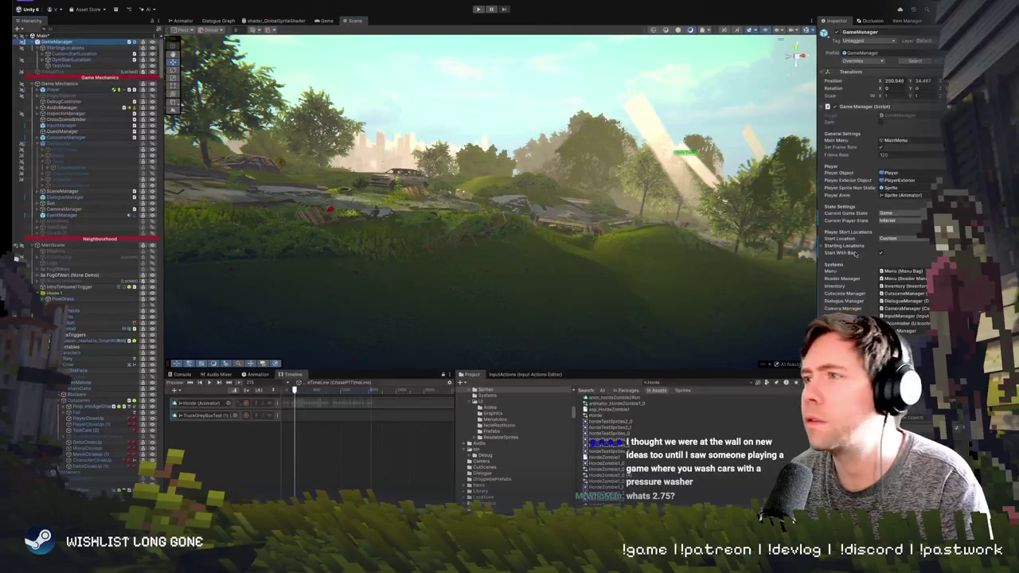
left_click(902, 214)
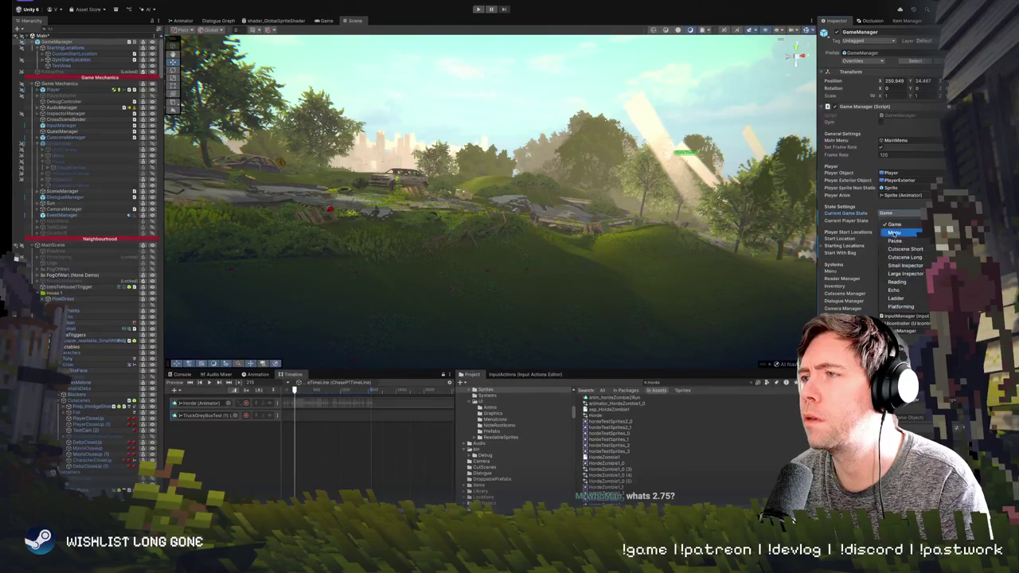
left_click(898, 207)
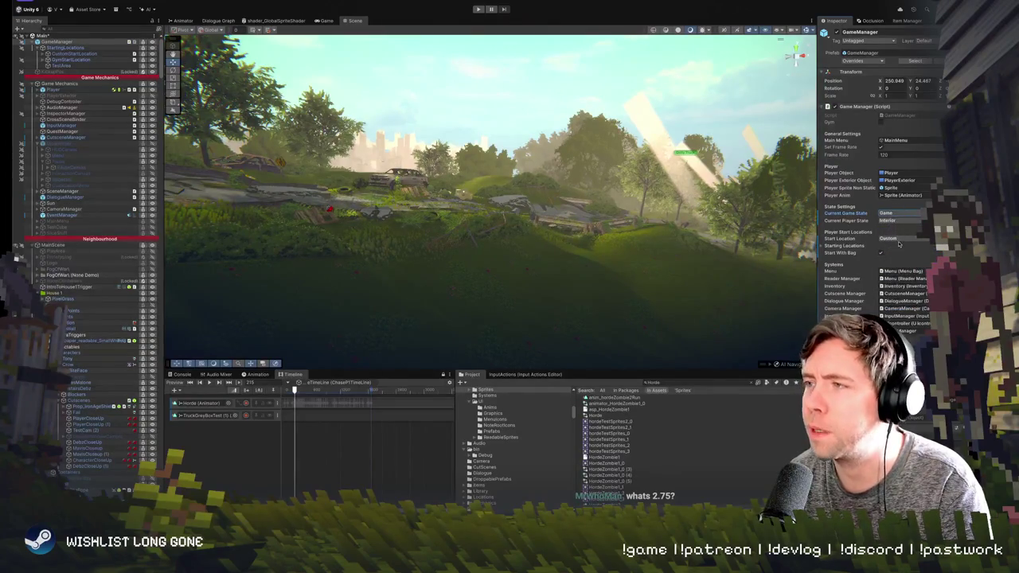
left_click(900, 239)
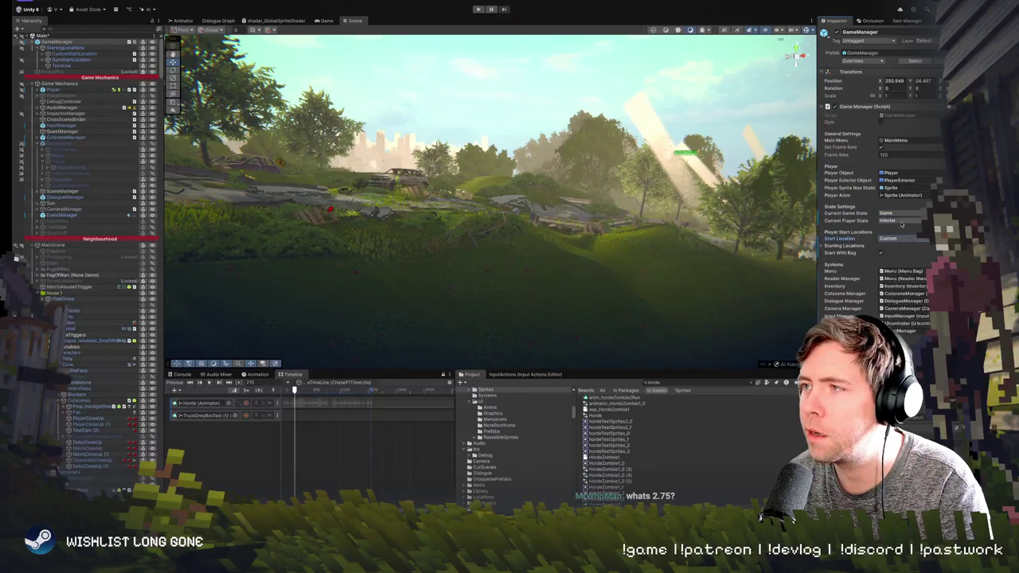
left_click(902, 240)
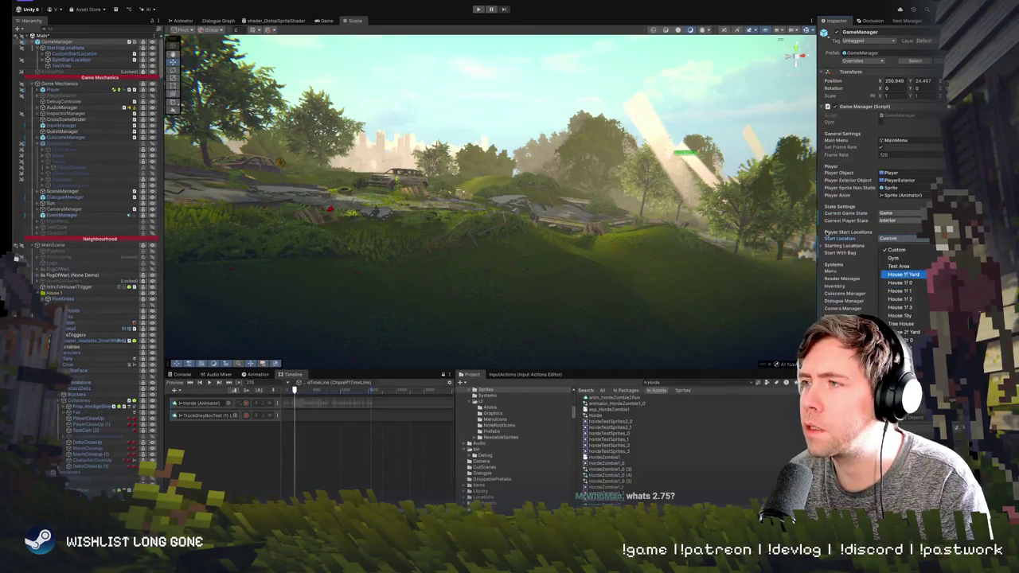
left_click(478, 9)
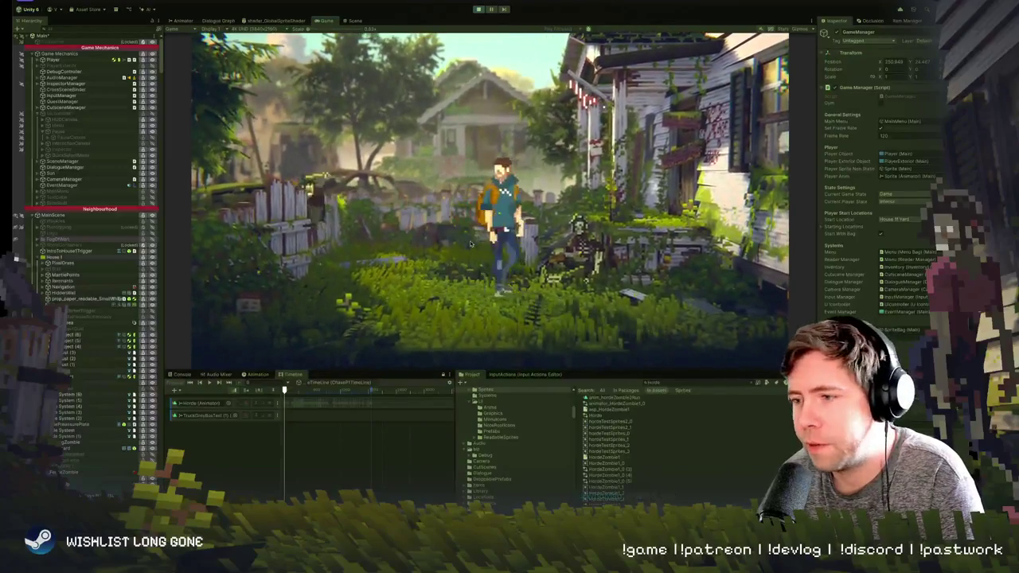
- Walk the player left, right, into the background and toward the camera, then stop play mode
key("a")
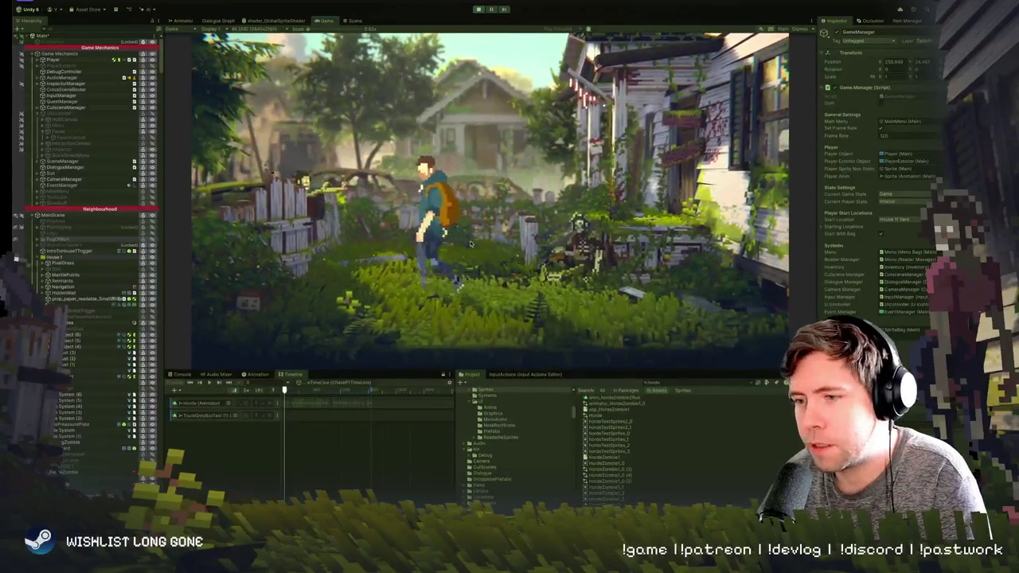
key("d")
key("a")
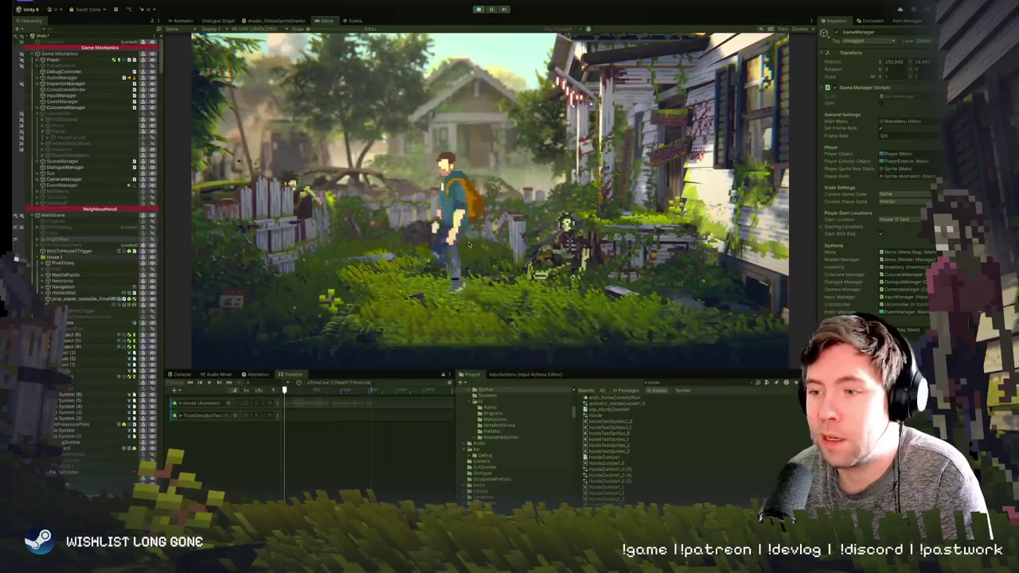
key("w")
key("s")
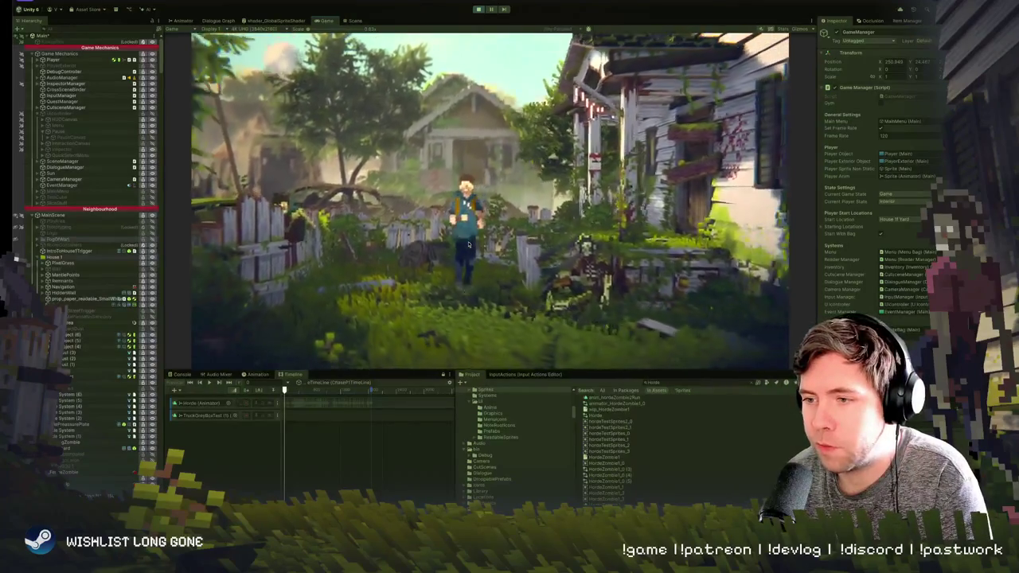
key("d")
key("a")
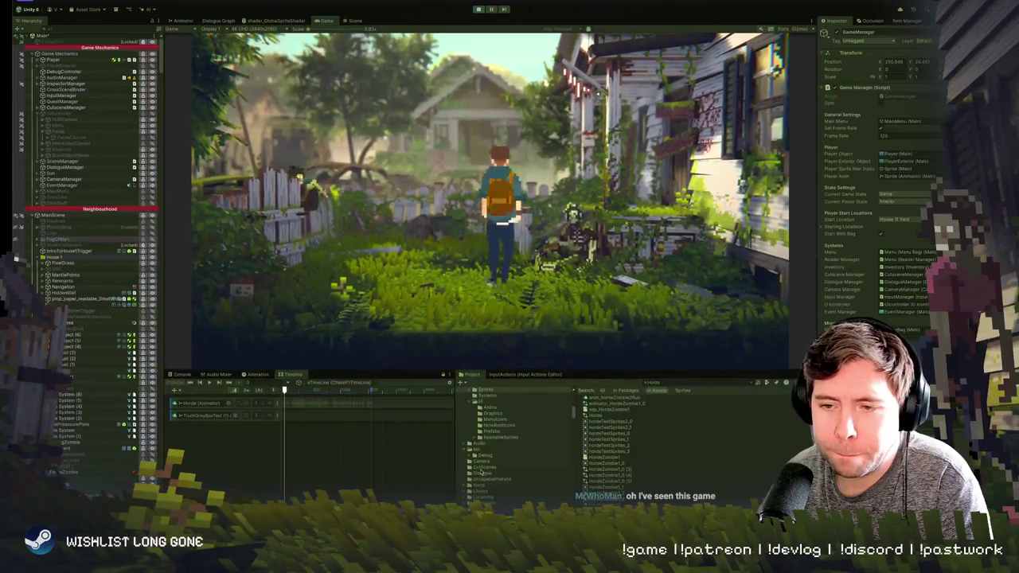
left_click(478, 9)
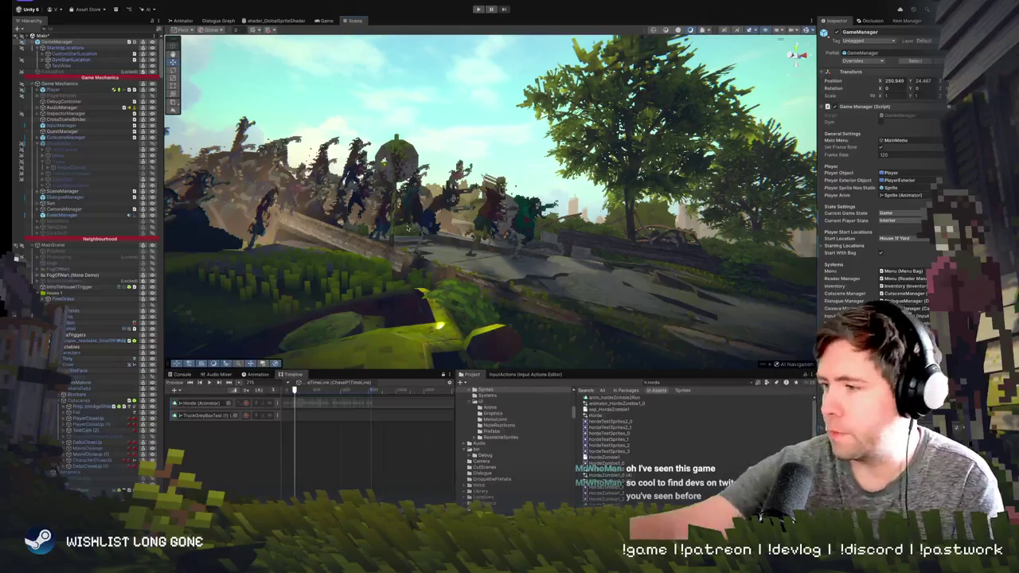
- Switch from Unity back to the Aseprite window with Alt+Tab
key("alt+Tab")
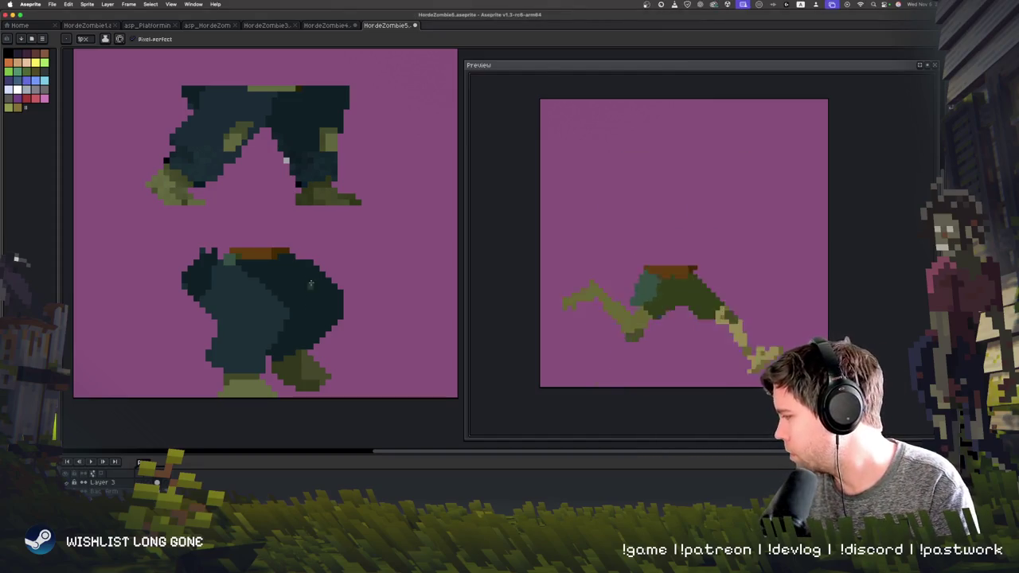
- Eyedrop olive and touch up a skin patch on the lower trousers, checking a neighbouring frame
key("i")
scroll(231, 164, "up", 2)
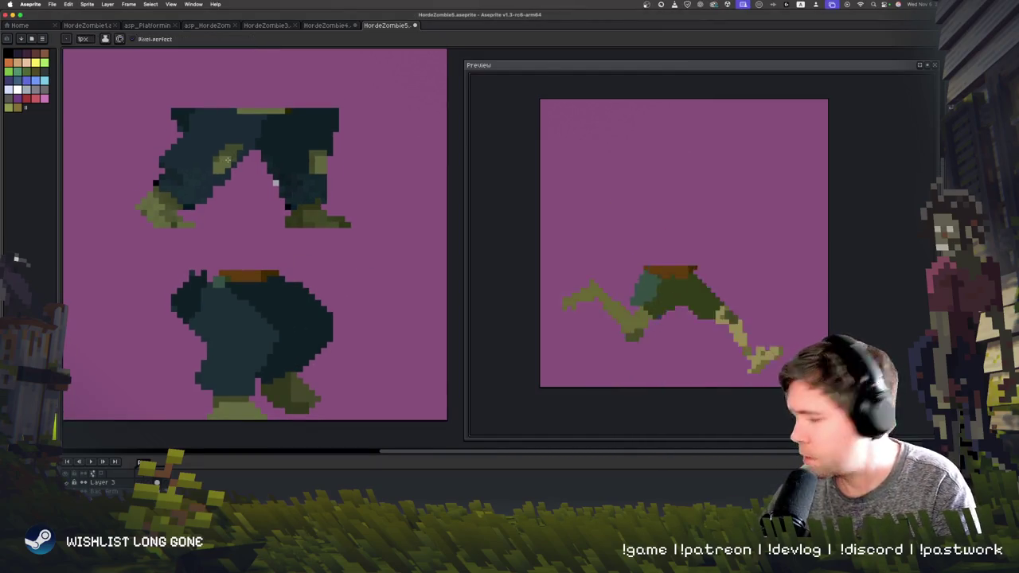
key("b")
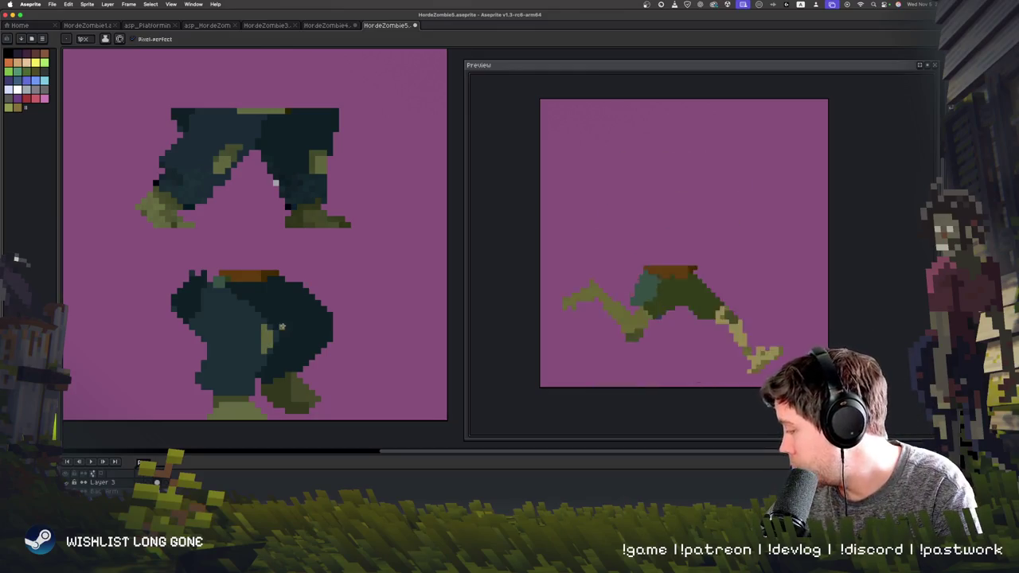
key("ctrl+z")
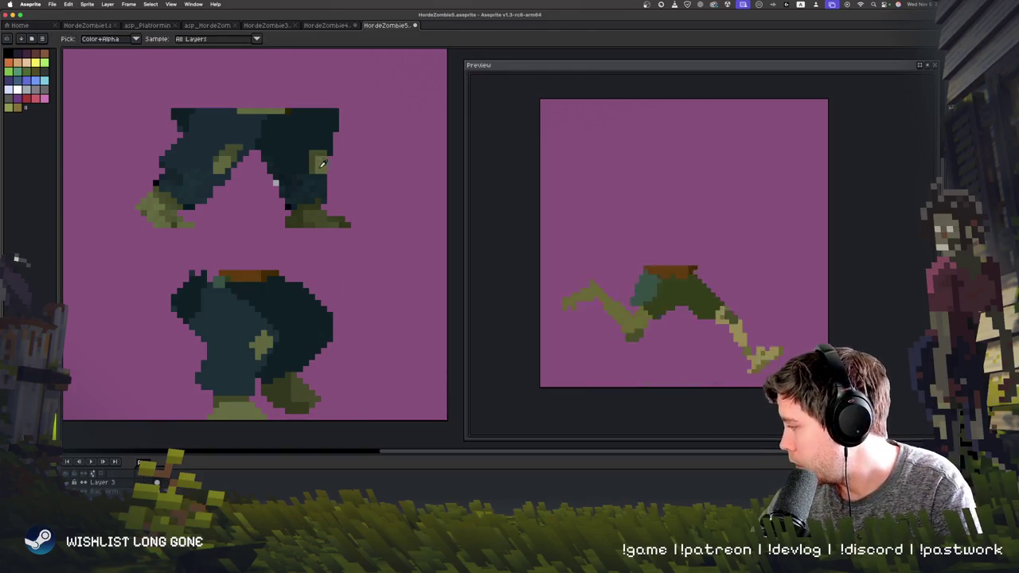
left_click(318, 331)
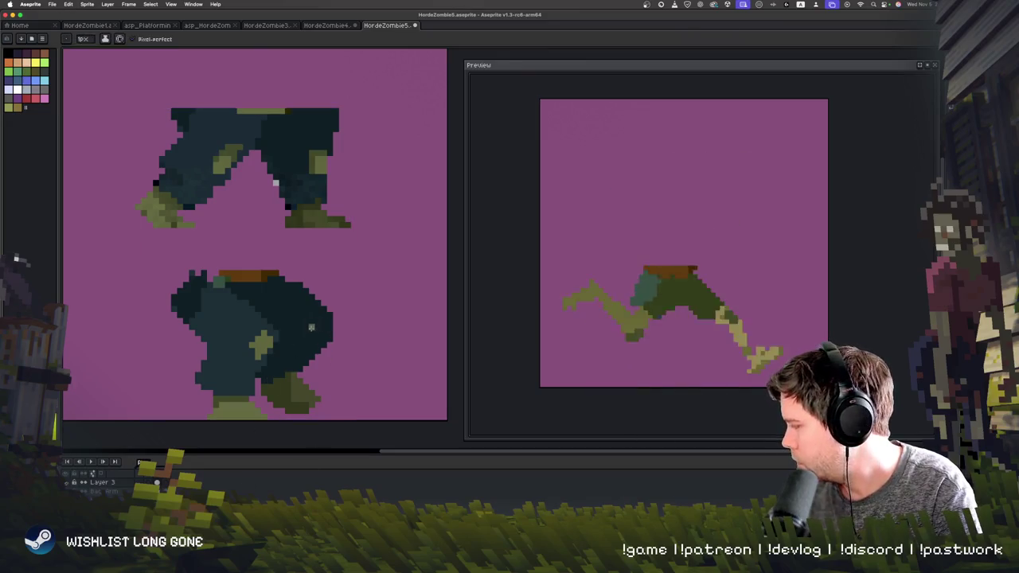
left_click_drag(313, 439, 317, 417)
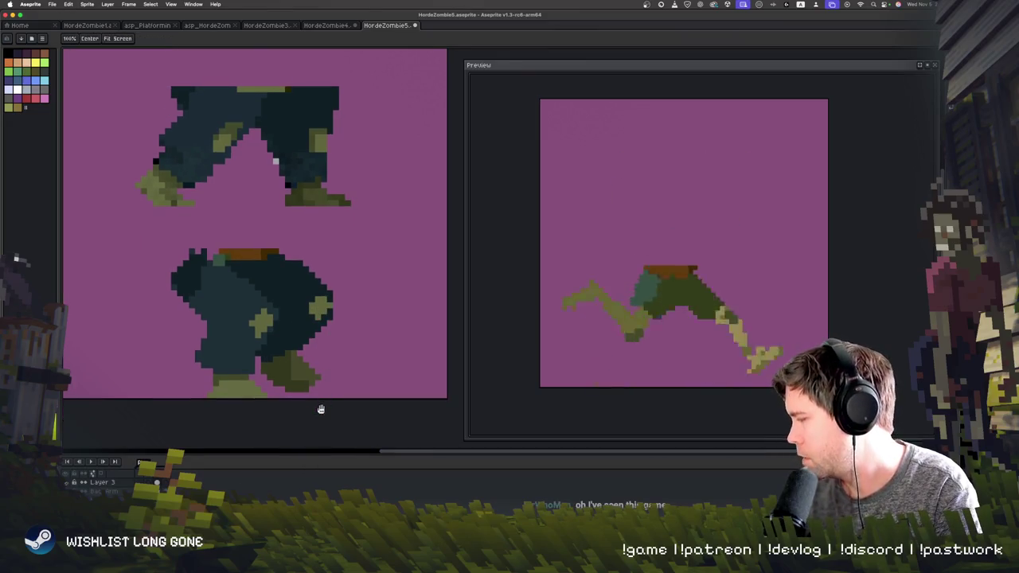
left_click(166, 483)
left_click(162, 483)
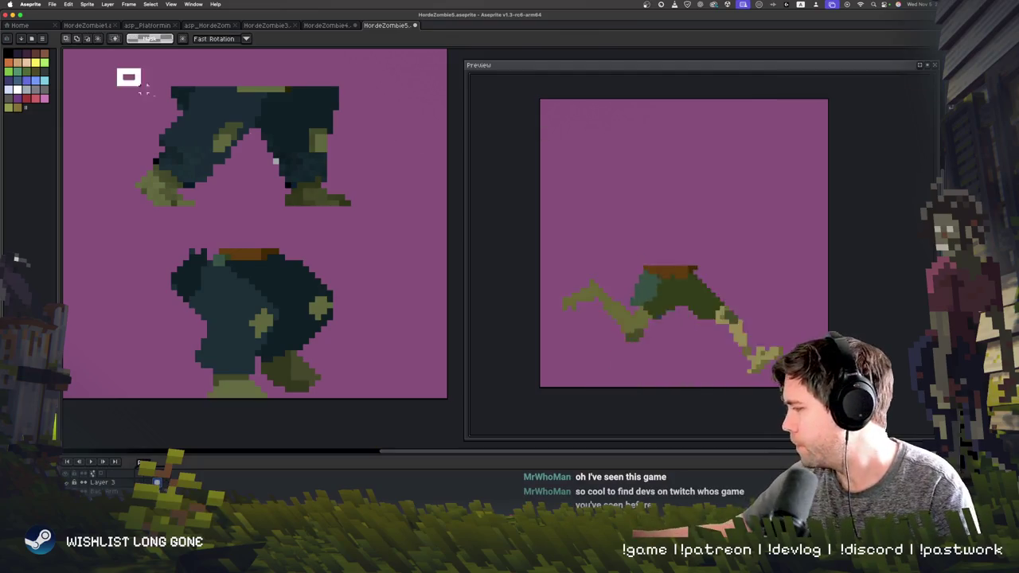
- Select and copy the lower fat trousers figure, flipping between neighbouring frames
left_click_drag(117, 68, 405, 218)
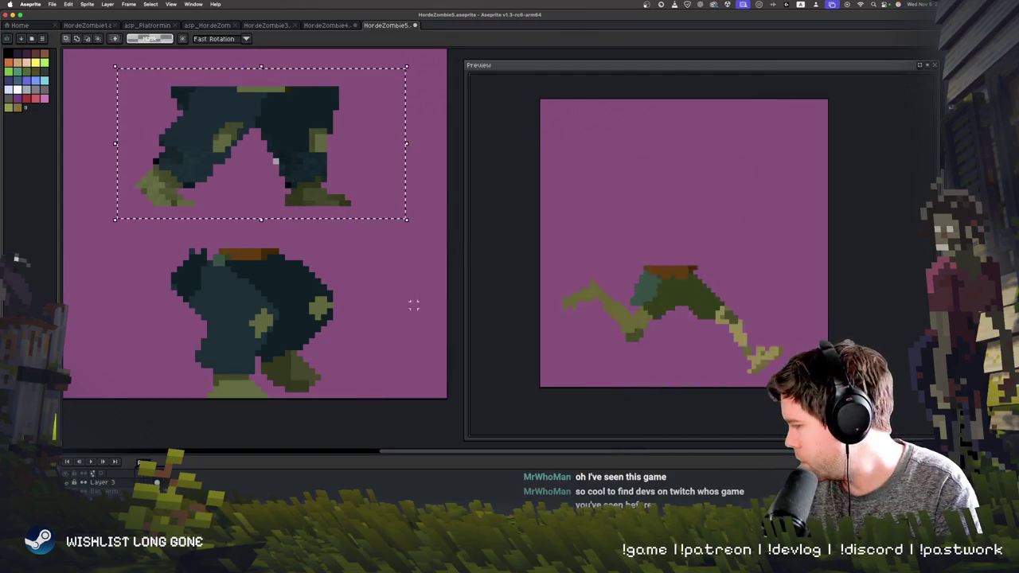
left_click_drag(130, 237, 377, 406)
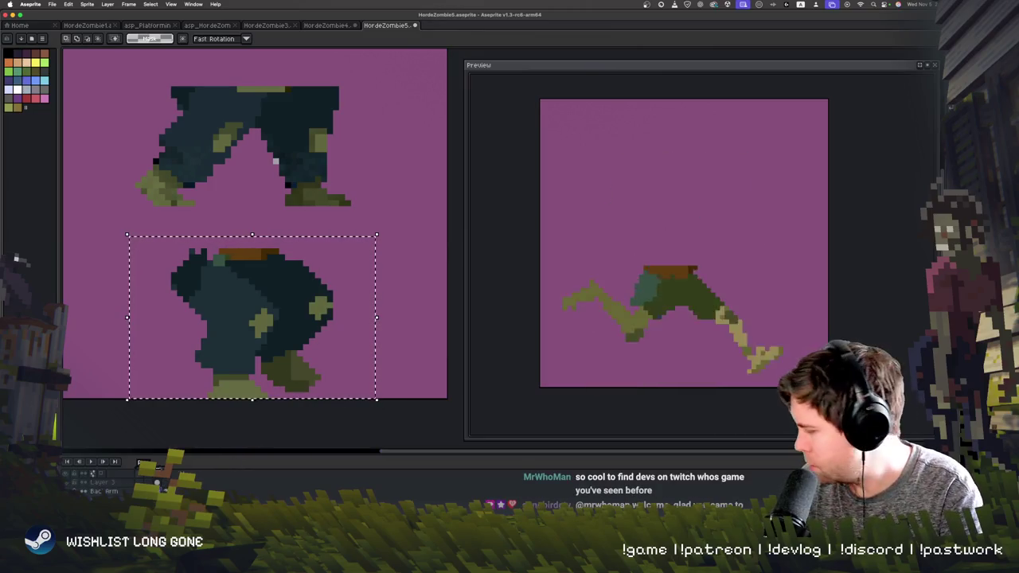
key("Right")
key("Left")
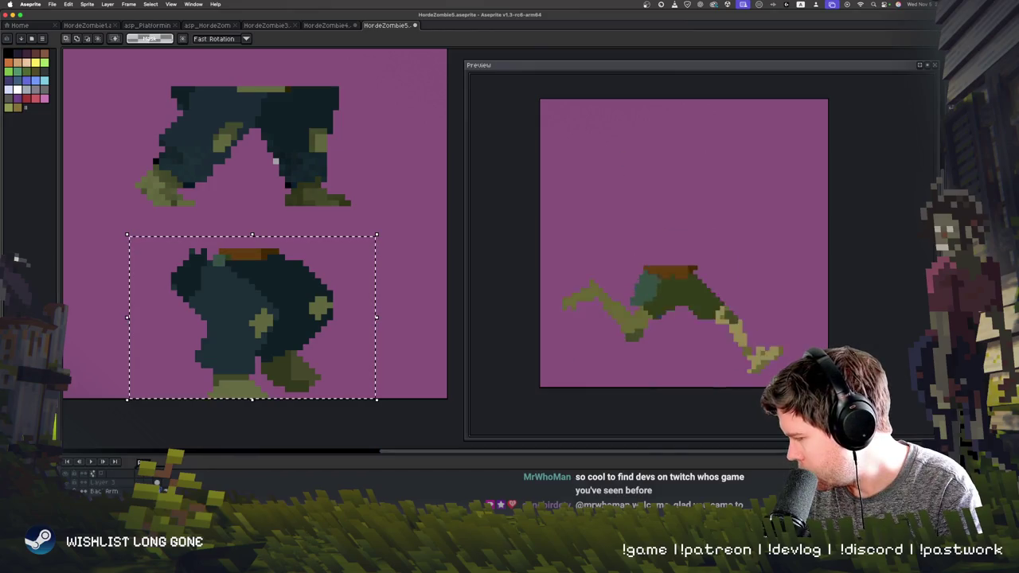
key("Right")
key("Left")
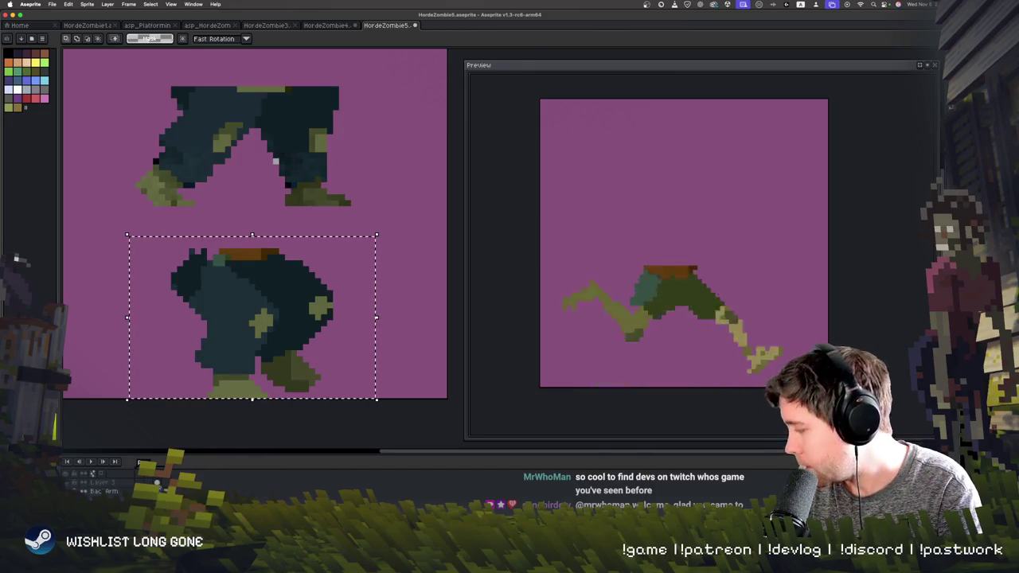
key("v")
key("m")
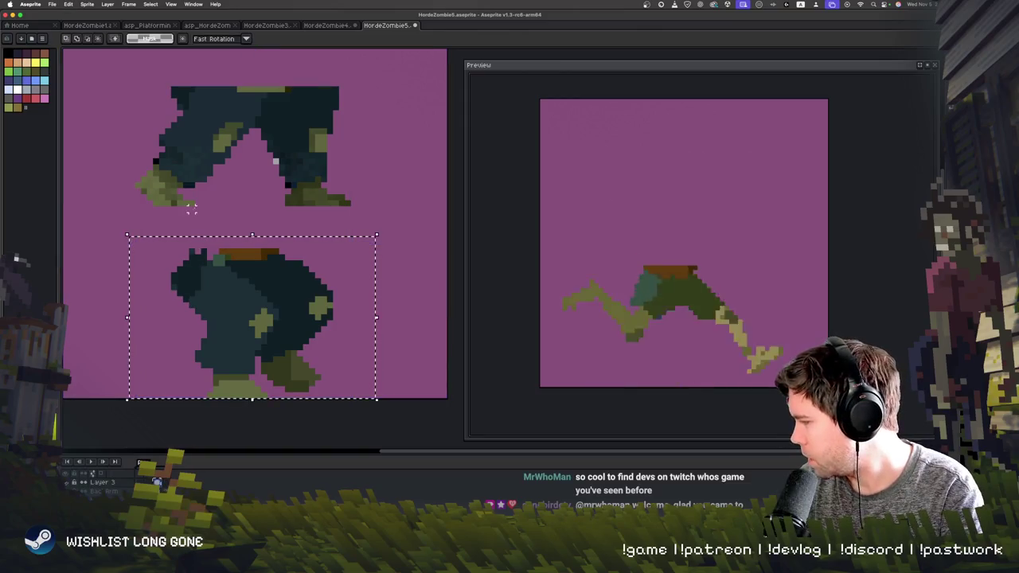
- Delete the upper legs figure and paste the fat figure into the walking-legs frame at top-left
left_click_drag(118, 64, 403, 209)
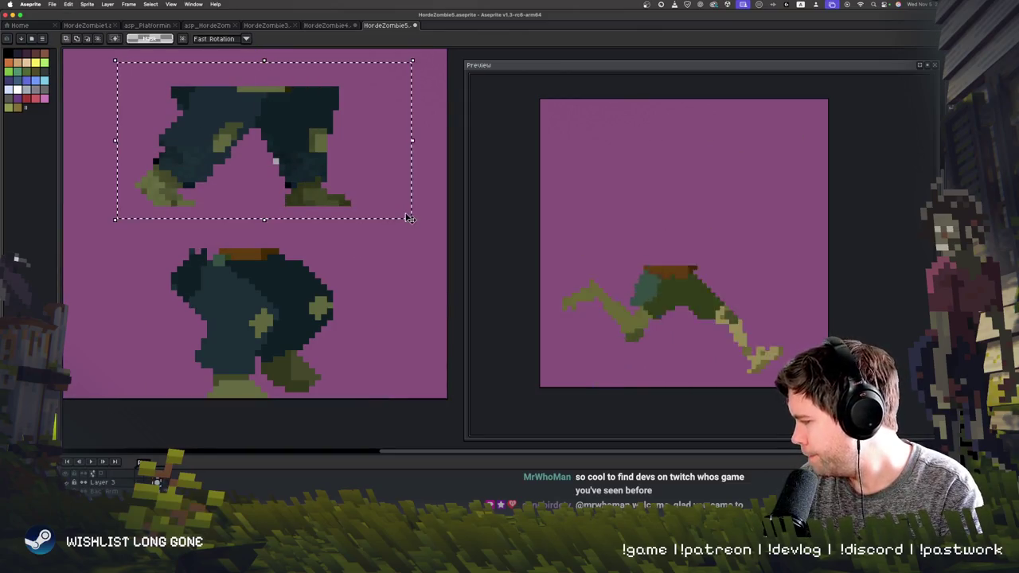
key("Delete")
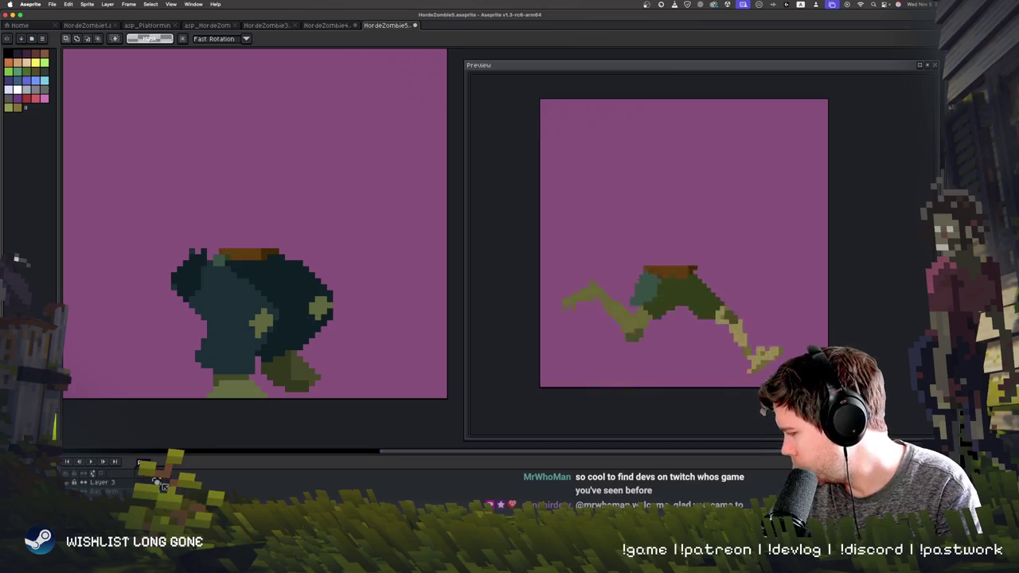
left_click(165, 483)
key("ctrl+v")
key("Return")
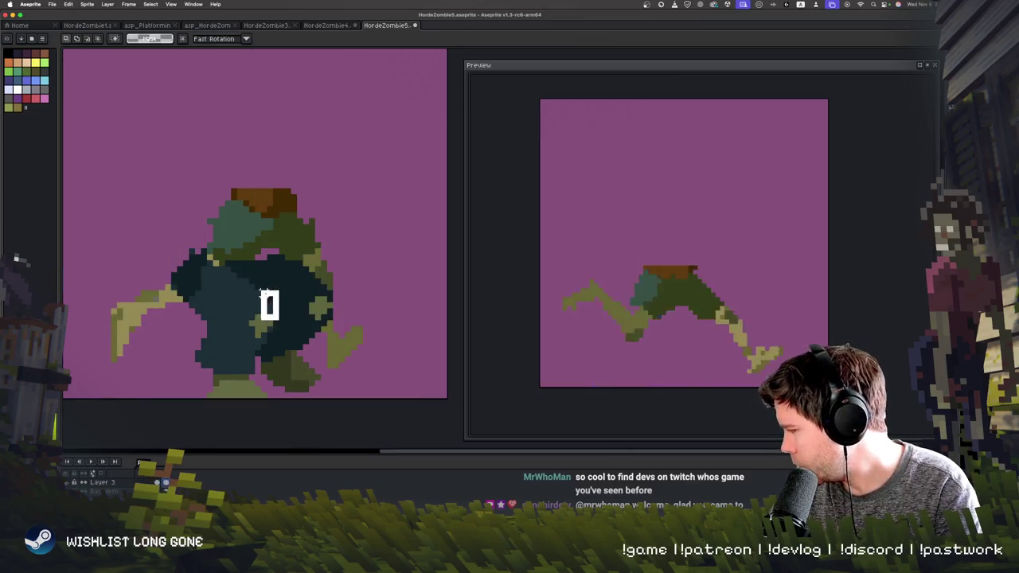
left_click_drag(269, 305, 215, 142)
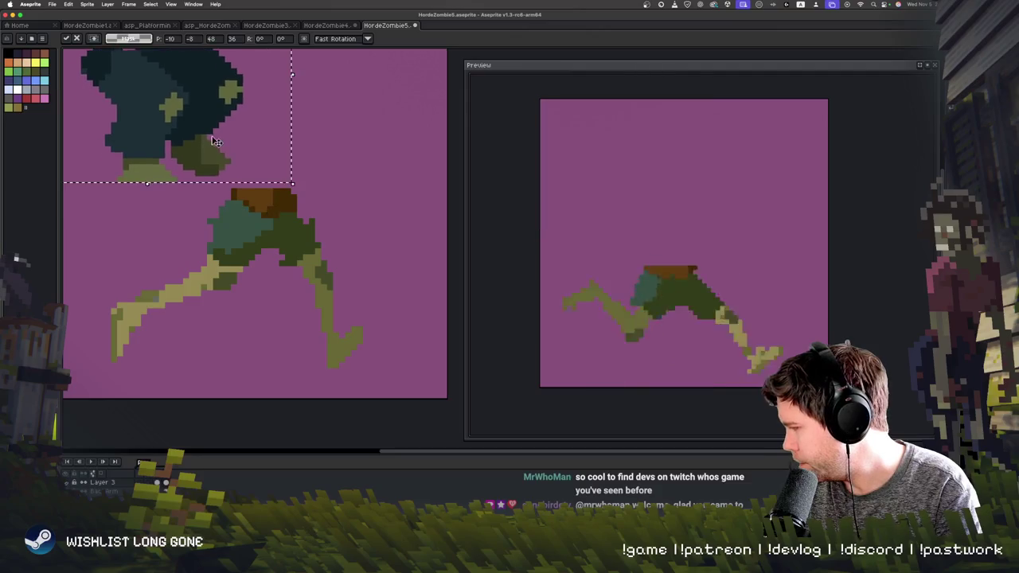
scroll(215, 142, "up", 2)
key("Return")
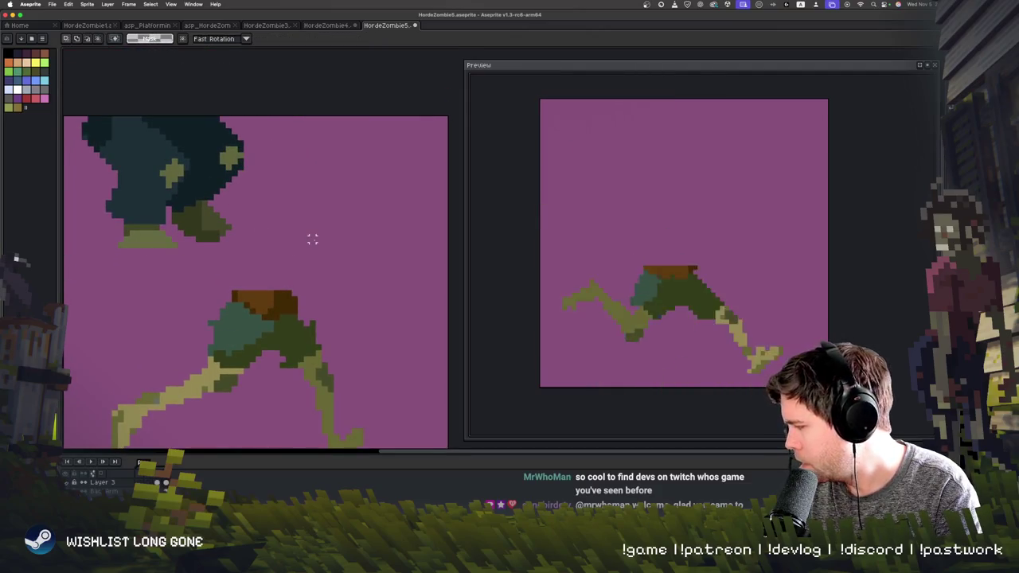
key("i")
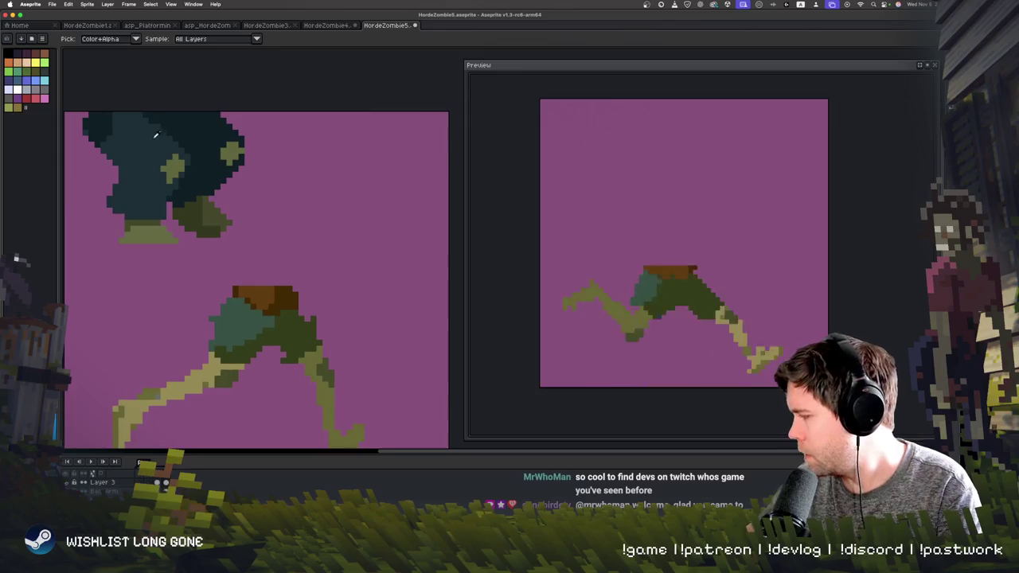
key("b")
scroll(239, 356, "down", 1)
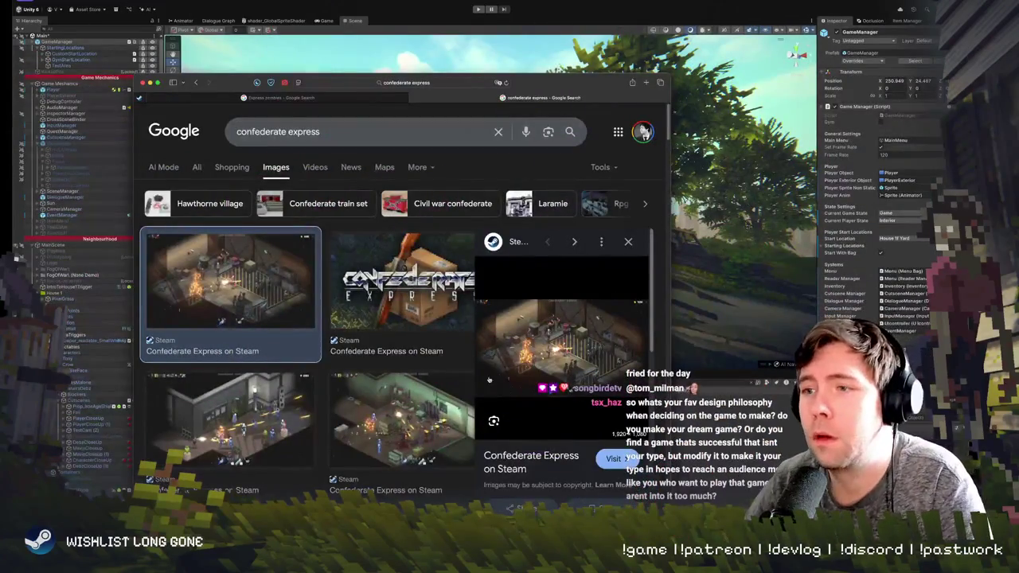
- Open the first result's Steam page and enlarge its second screenshot full size
left_click(615, 459)
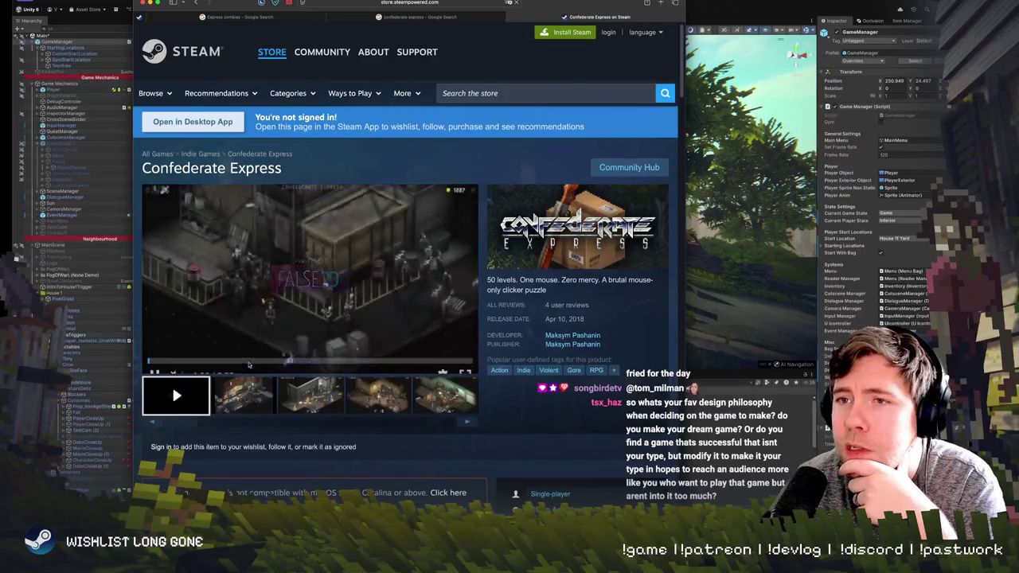
left_click(268, 400)
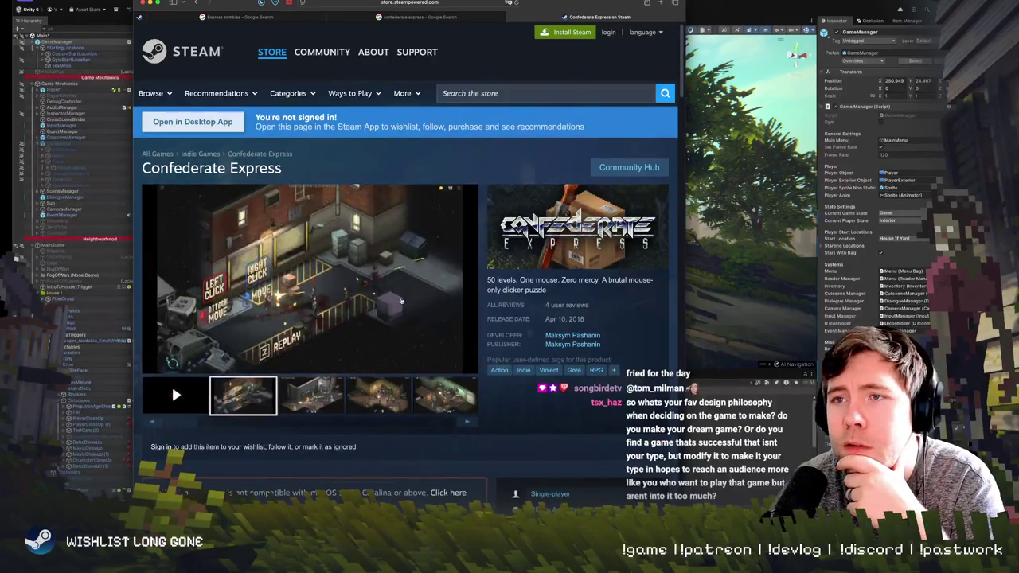
left_click(342, 319)
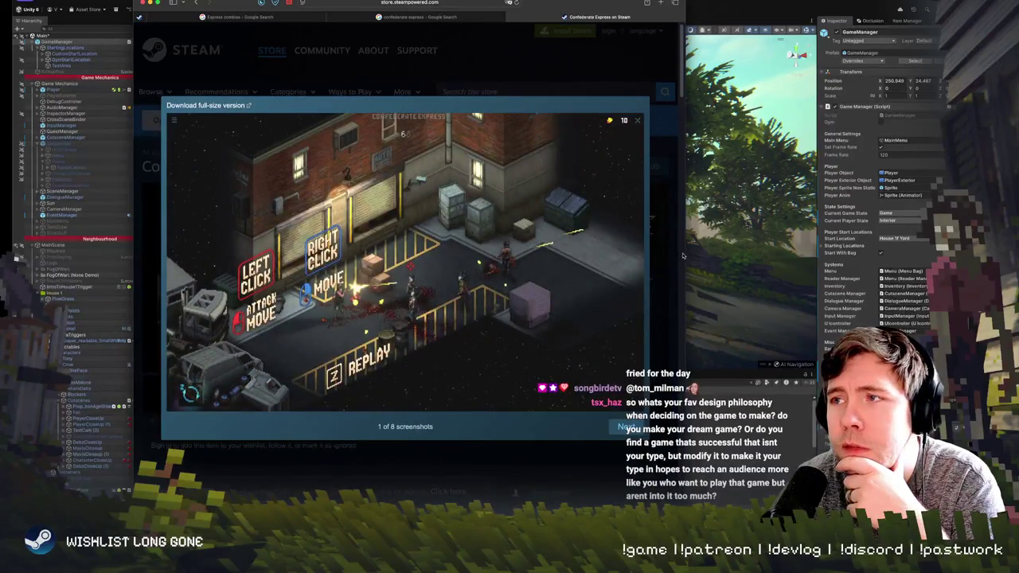
left_click_drag(685, 255, 880, 263)
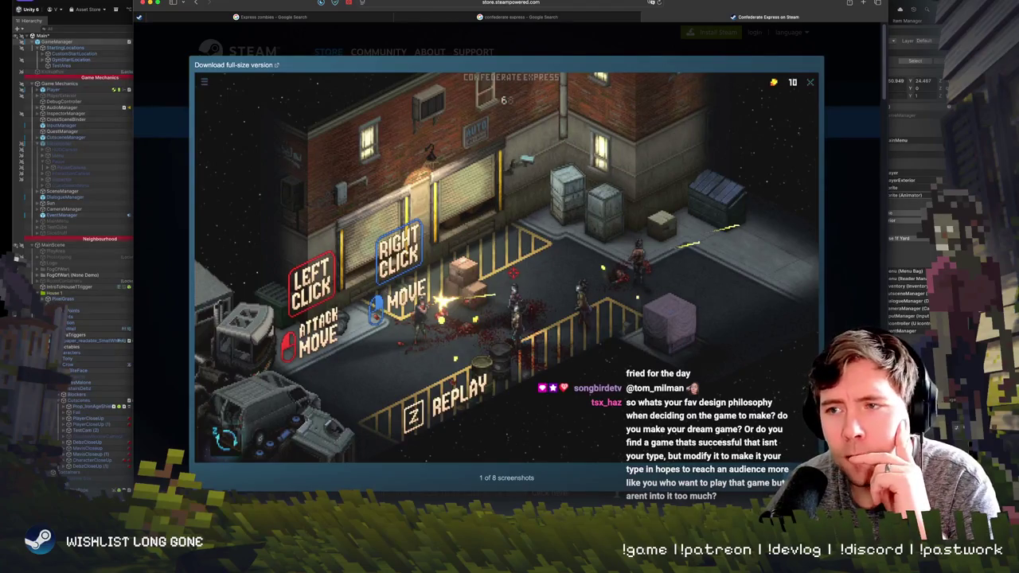
- Browse the store screenshots, return to the shop street shot, then hide Safari
key("Right")
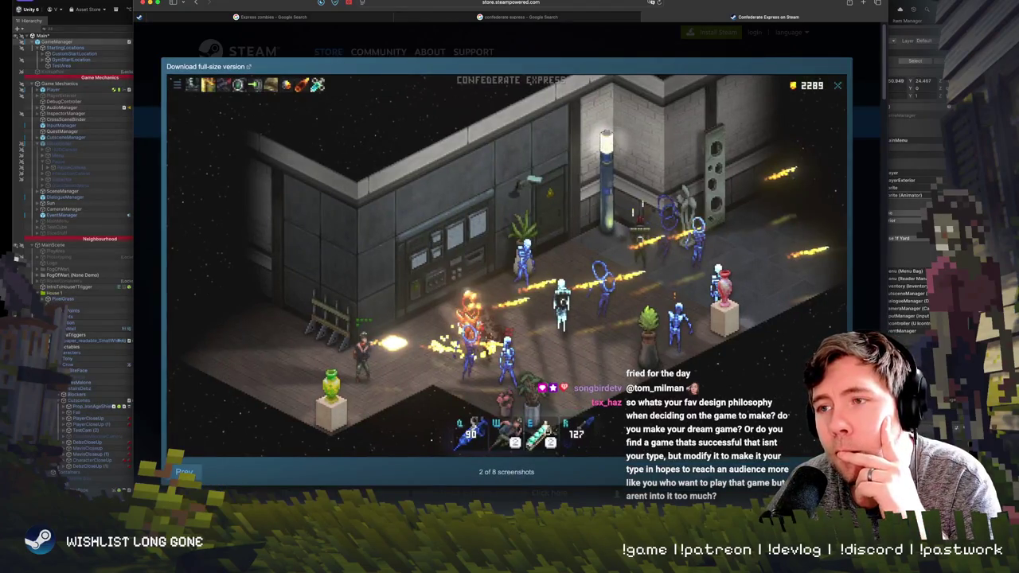
key("Right")
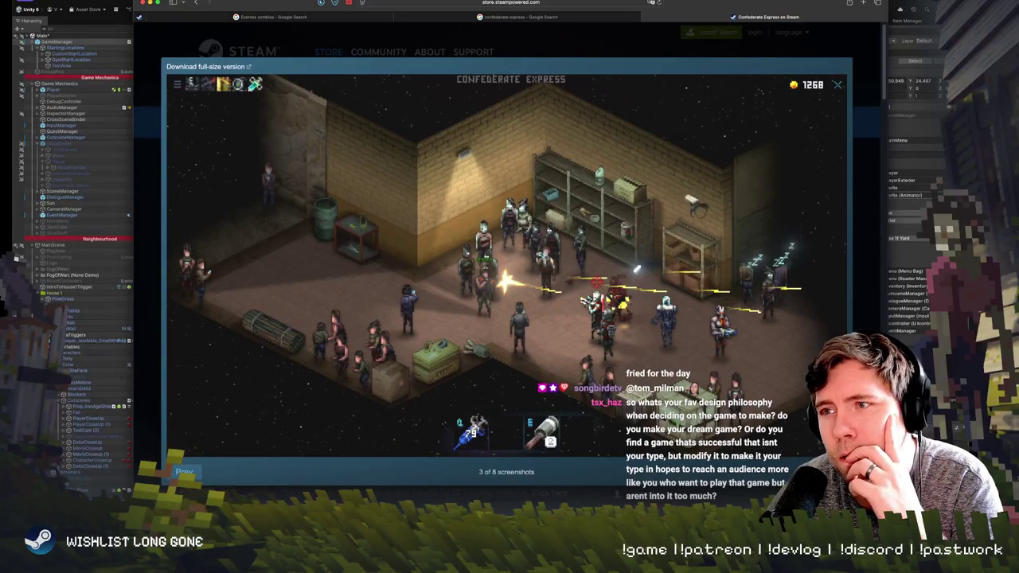
key("Right")
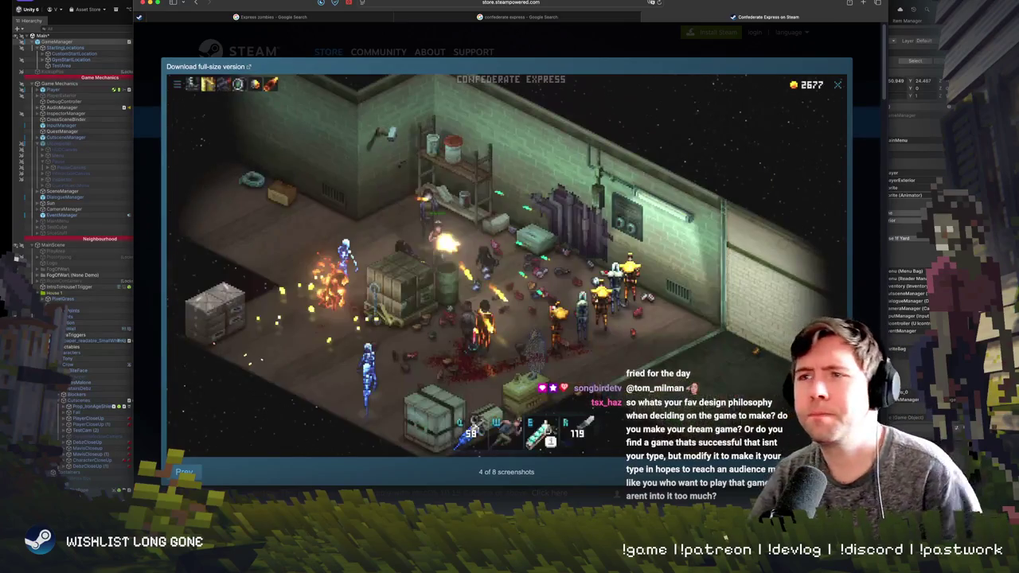
key("Right")
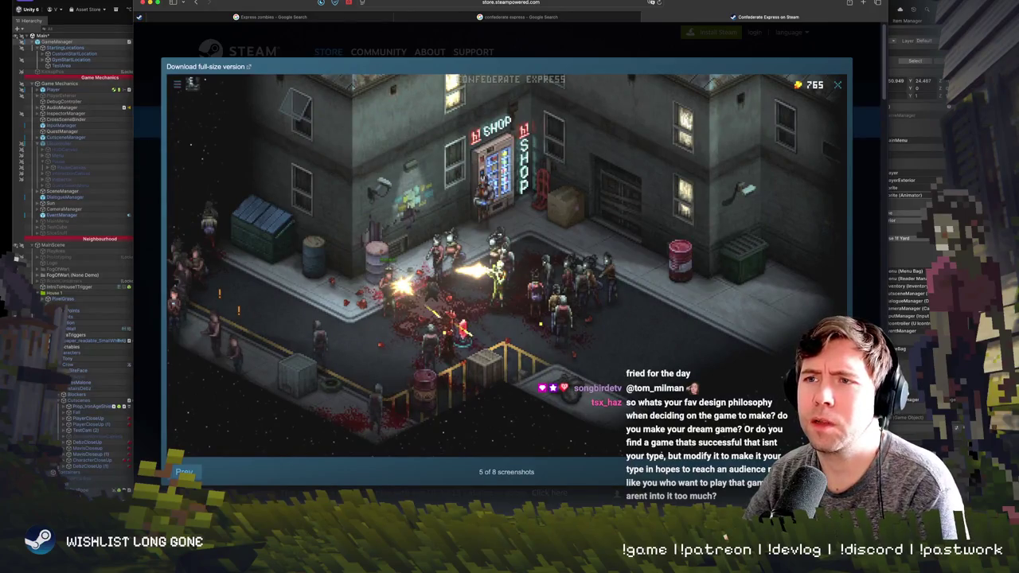
key("Right")
key("Left")
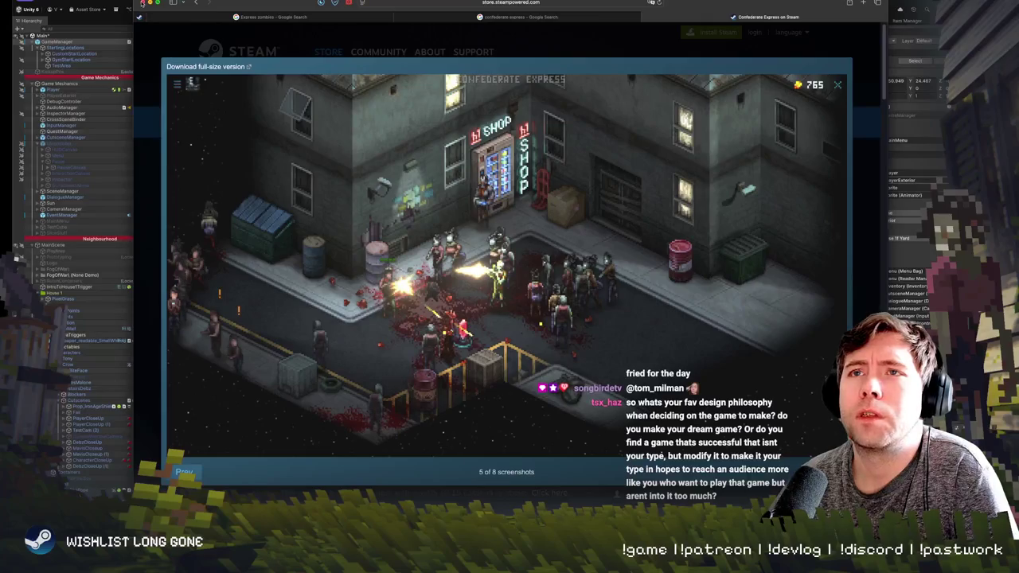
left_click(143, 3)
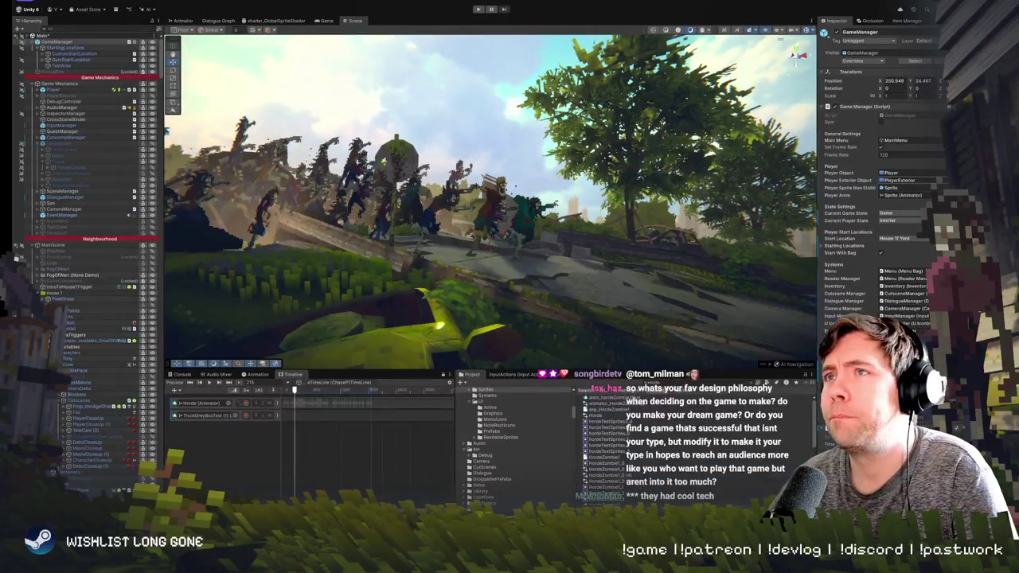
- Switch from Unity to Aseprite with Cmd+Tab to show HordeZombie5
key("super+Tab")
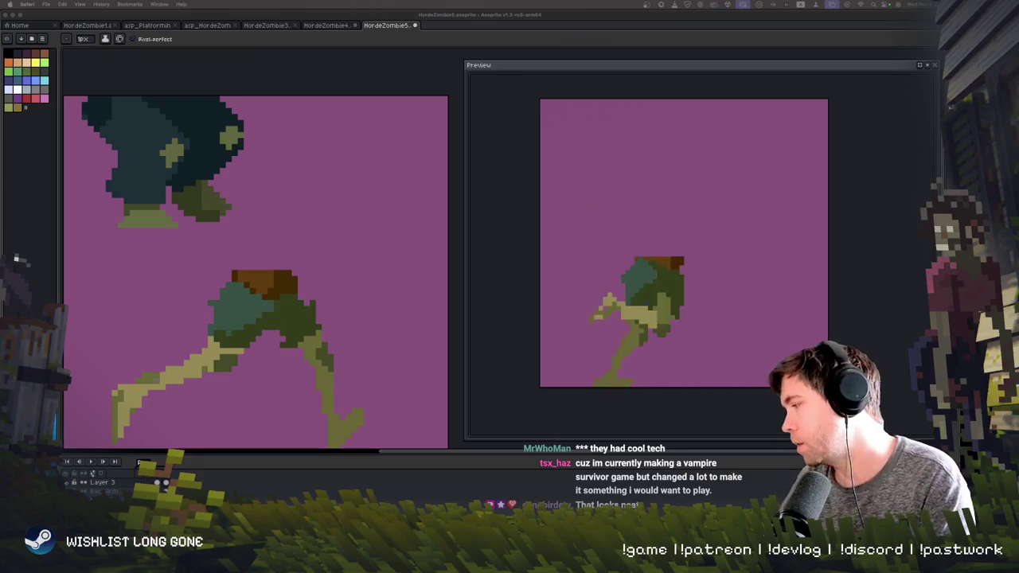
- Undo the stray line and move the top dark trouser shape slightly down, then deselect
left_click(308, 84)
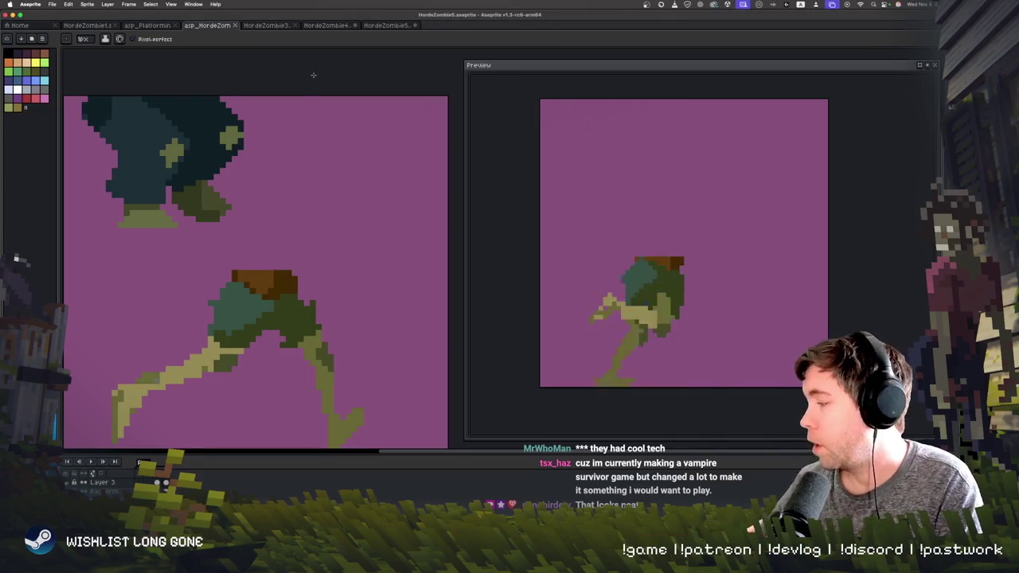
key("ctrl+shift+Tab")
key("ctrl+shift+Tab")
key("ctrl+shift+Tab")
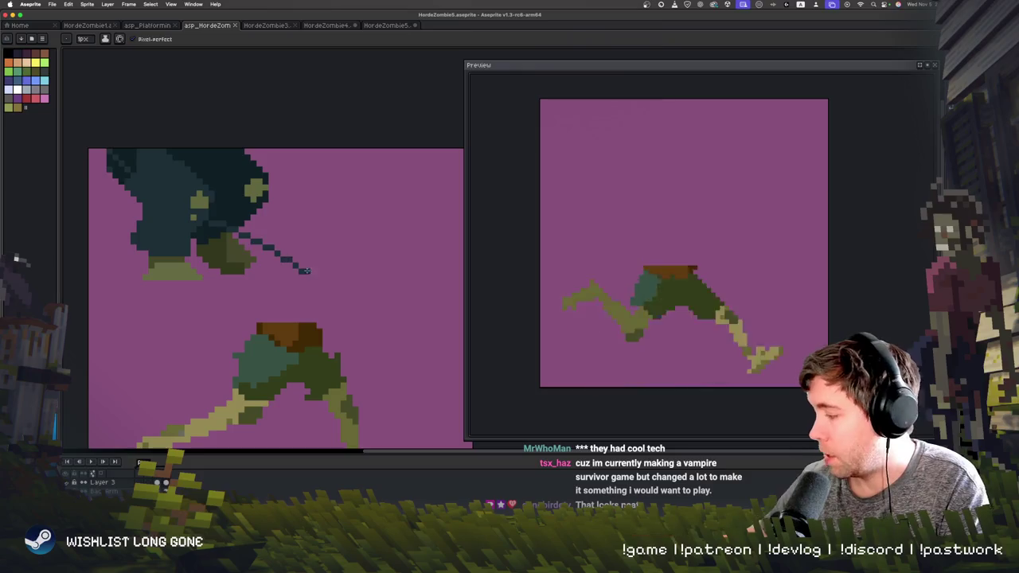
key("ctrl+z")
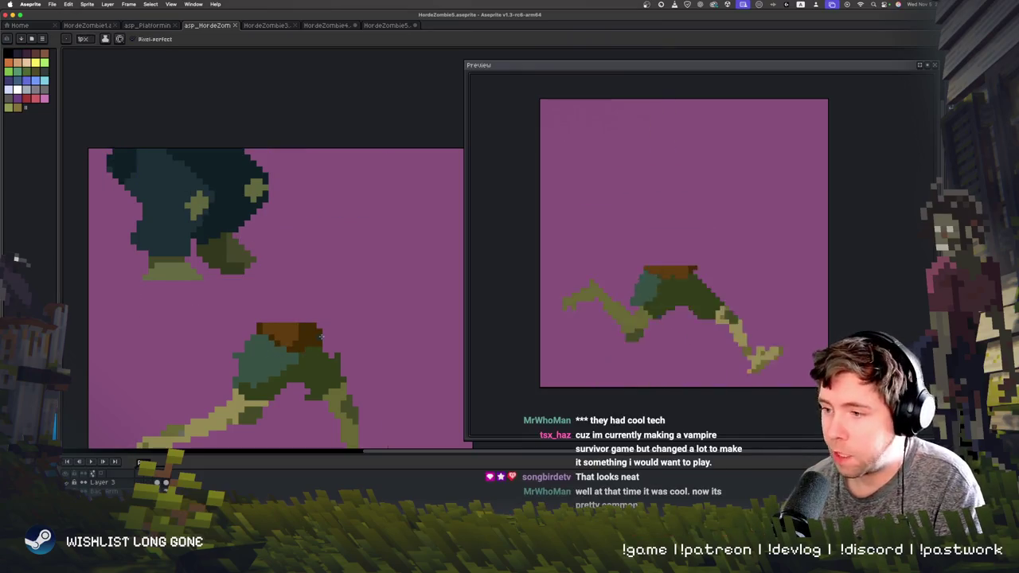
key("m")
left_click_drag(101, 150, 324, 270)
mouse_move(142, 168)
left_mouse_down()
mouse_move(352, 296)
mouse_move(348, 282)
mouse_move(366, 310)
mouse_move(317, 280)
left_mouse_up()
key("ctrl+d")
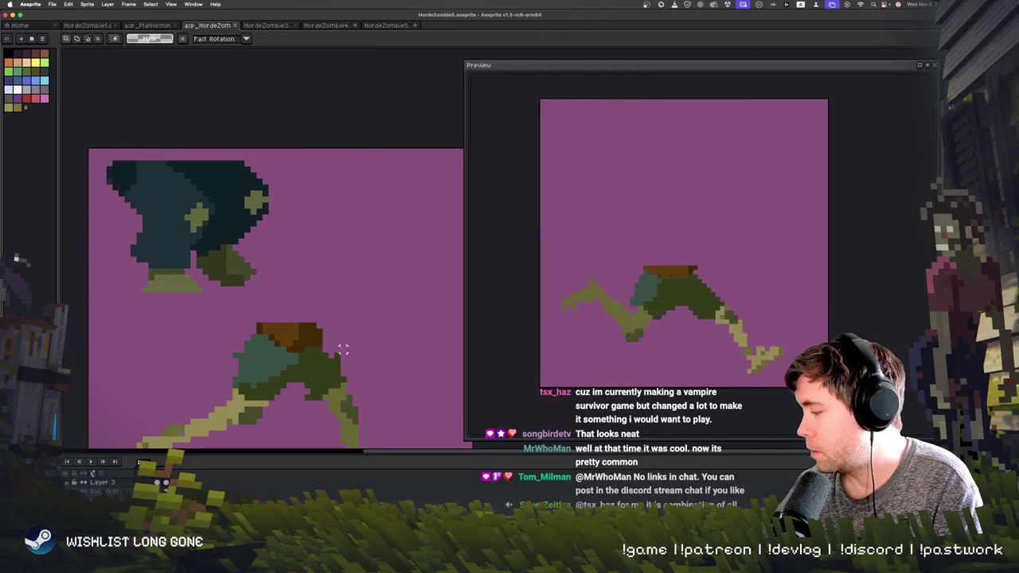
- Try a dark paint-bucket fill on the canvas and undo it
scroll(331, 293, "down", 2)
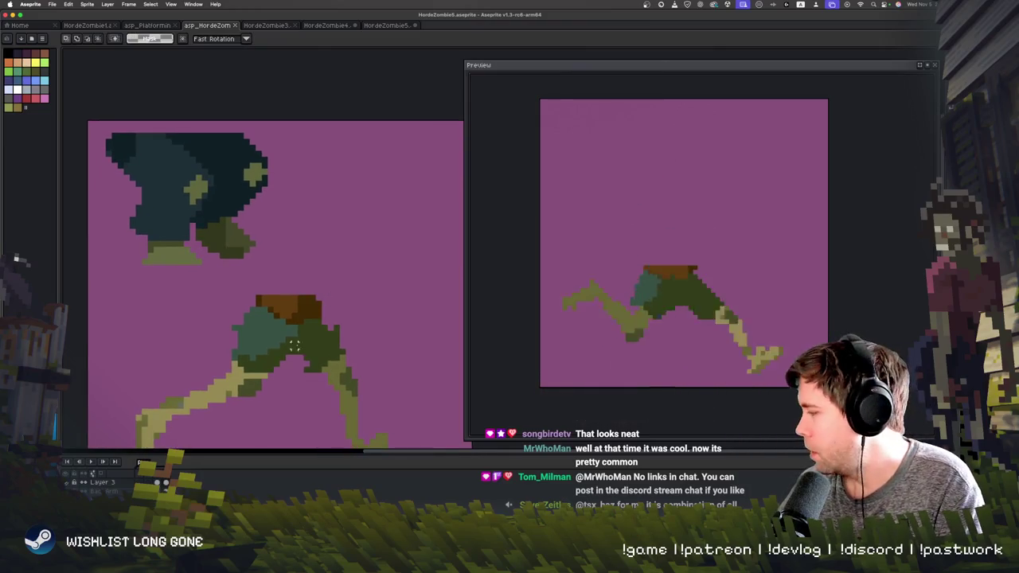
scroll(294, 344, "down", 2)
scroll(239, 342, "down", 1)
key("g")
left_click(130, 346)
key("ctrl+z")
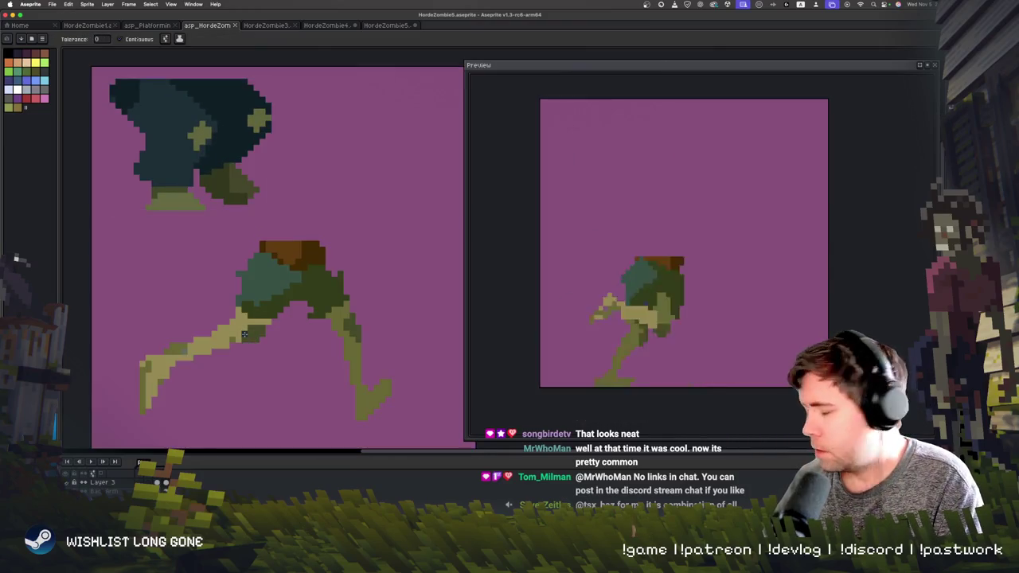
scroll(254, 349, "down", 2)
- Outline the lower figure's front leg, fill it dark blue, and darken the trousers' upper-left edge
key("v")
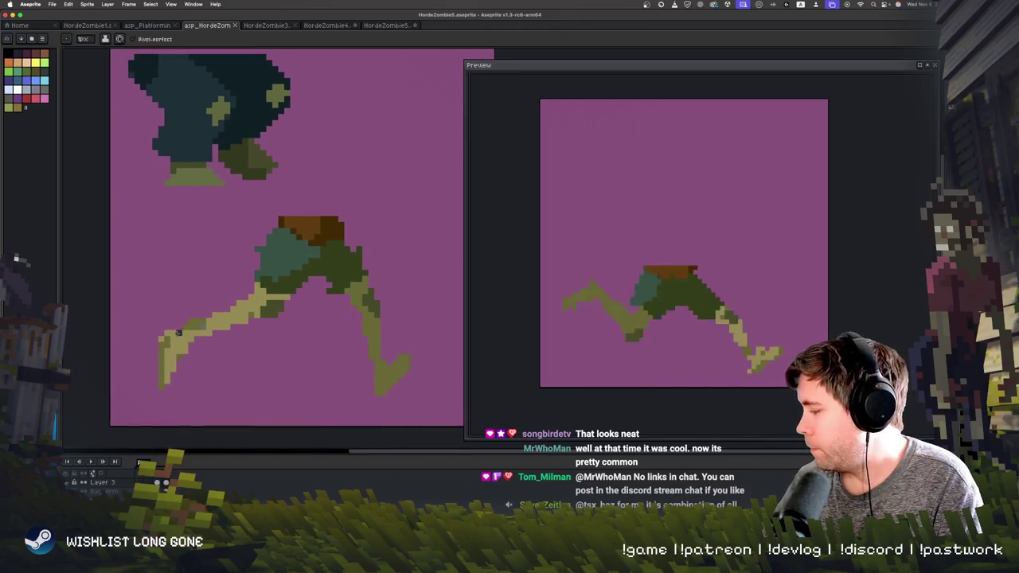
key("b")
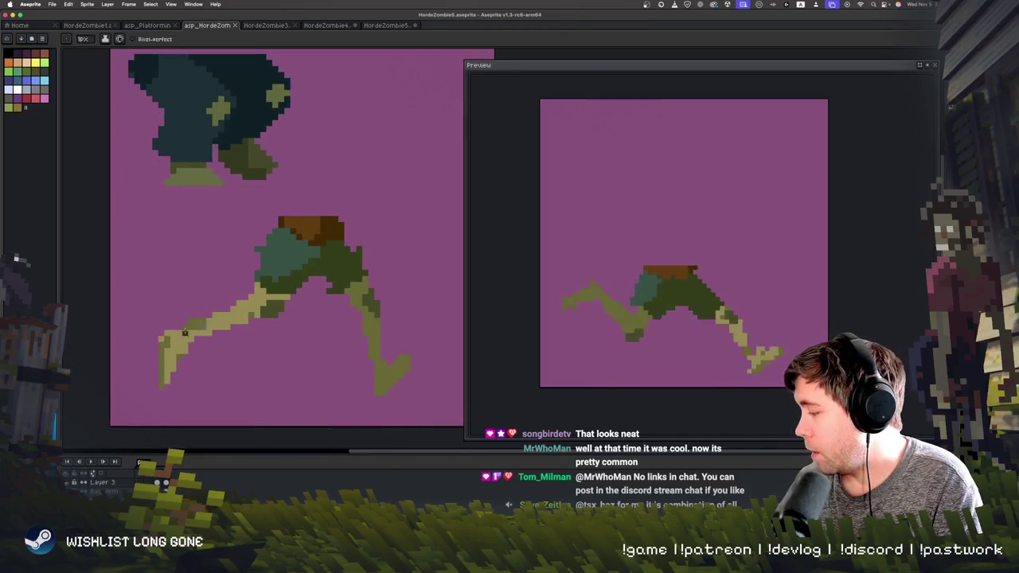
mouse_move(178, 323)
left_mouse_down()
mouse_move(213, 349)
mouse_move(284, 319)
mouse_move(274, 225)
left_mouse_up()
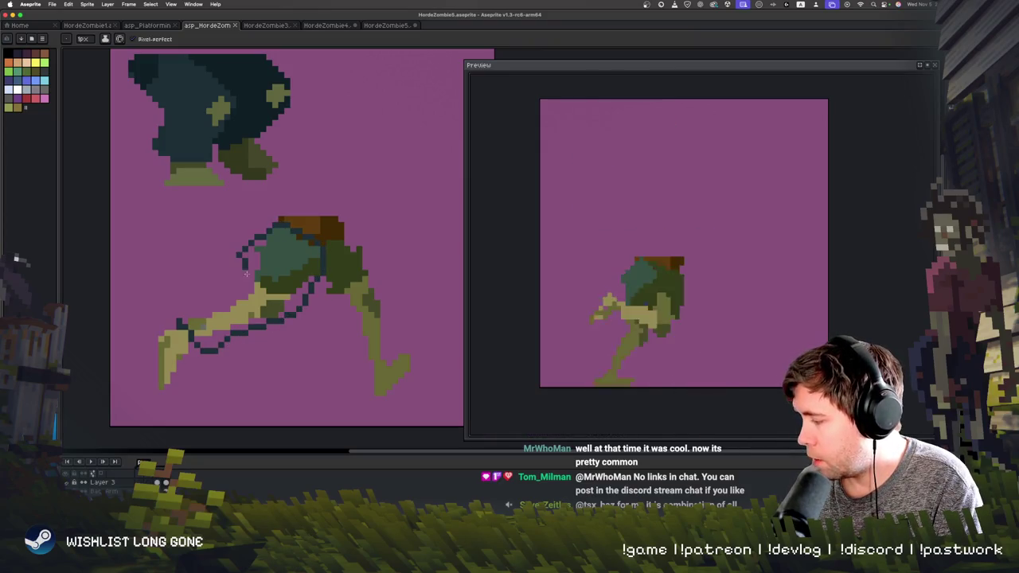
left_click(196, 293)
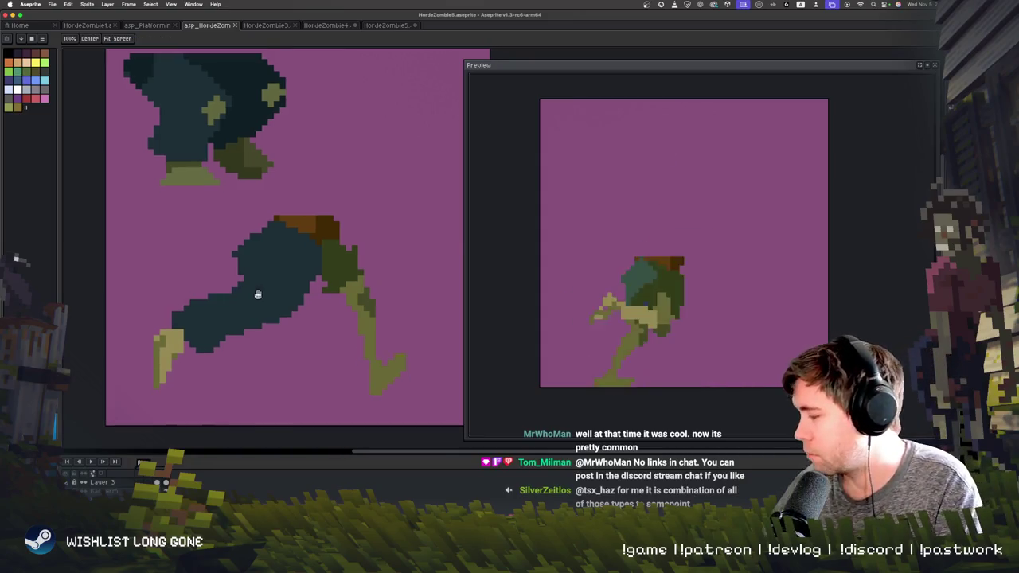
scroll(257, 292, "up", 3)
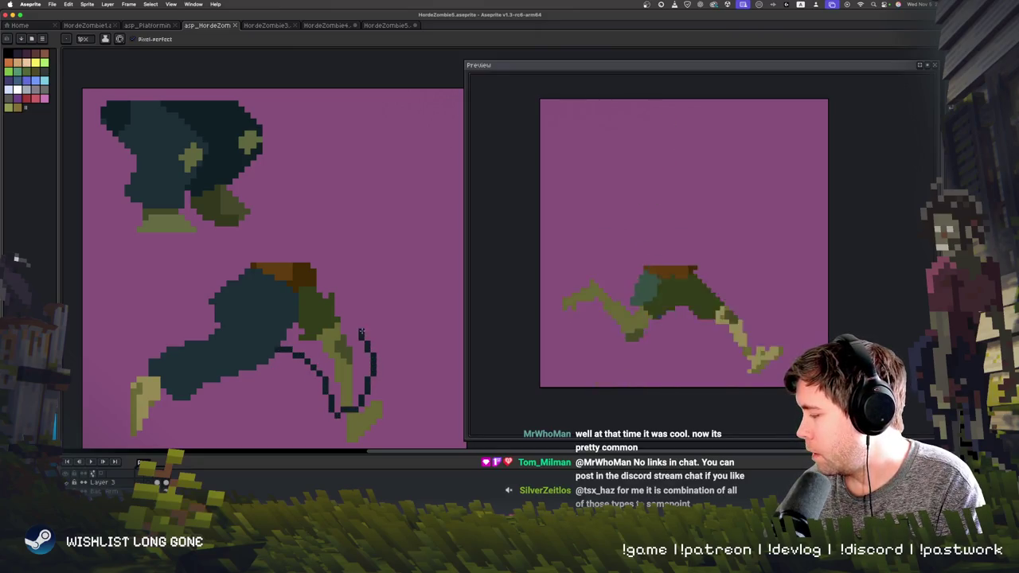
left_click(297, 315)
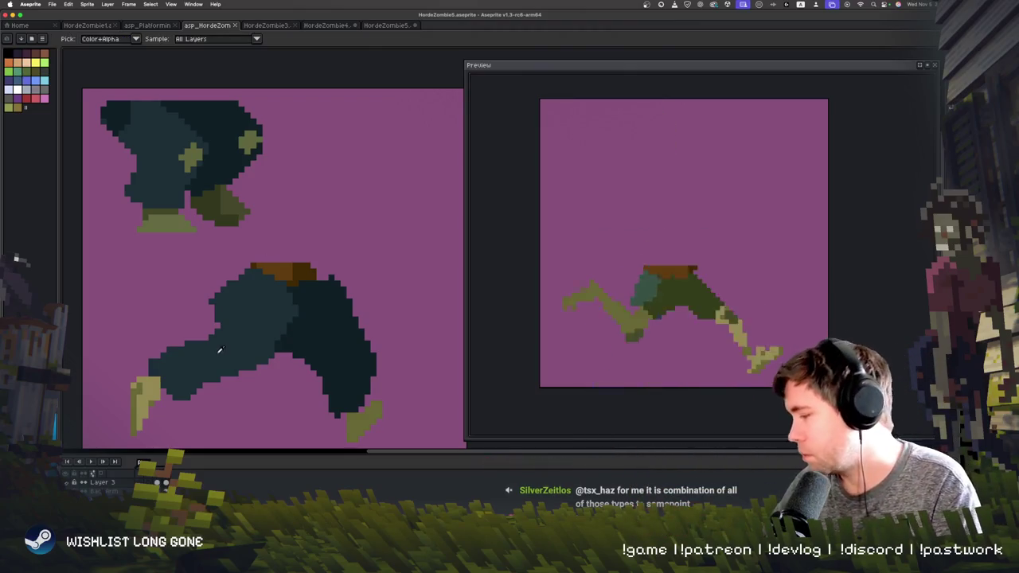
key("b")
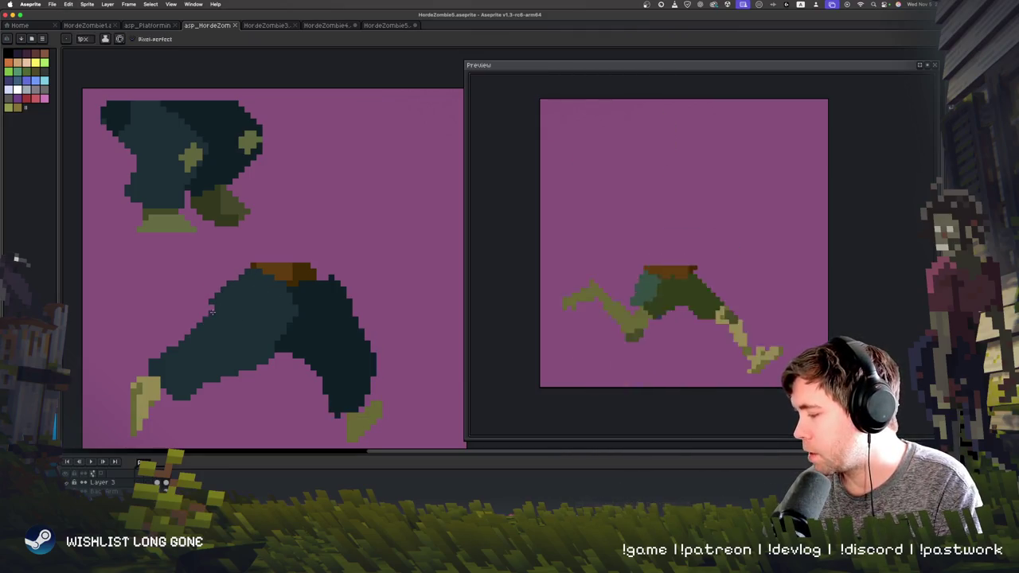
left_click_drag(213, 296, 239, 267)
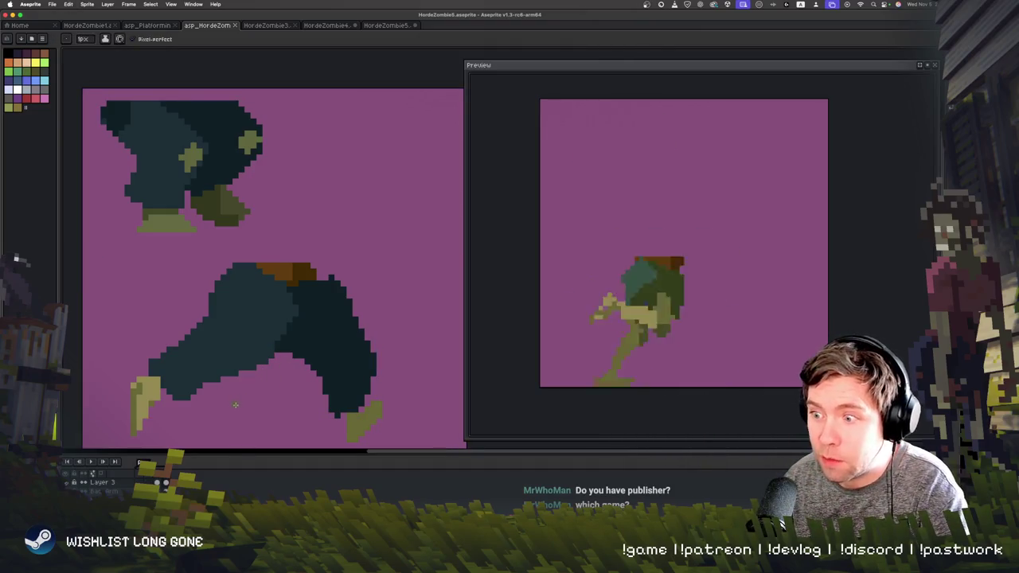
- Paint an olive highlight and knee patch on the lower leg, then preview the walk
left_click_drag(259, 355, 263, 351)
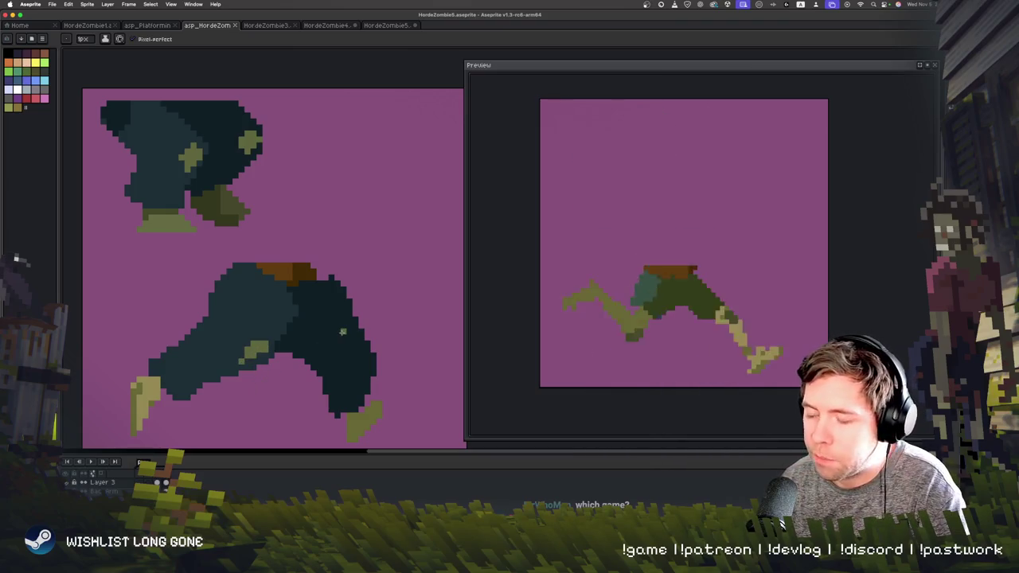
left_click(359, 361)
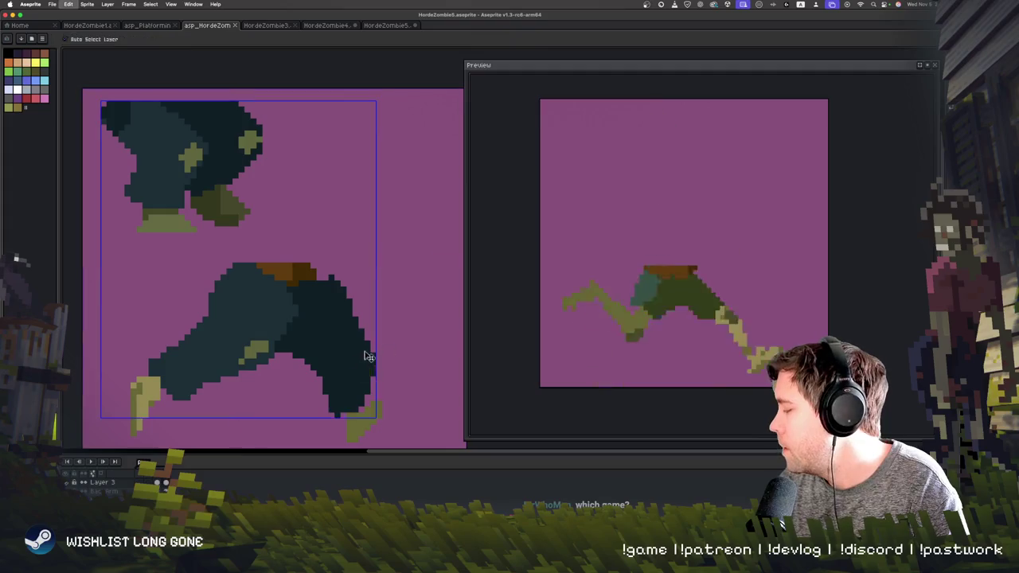
key("ctrl+z")
left_click_drag(355, 344, 363, 358)
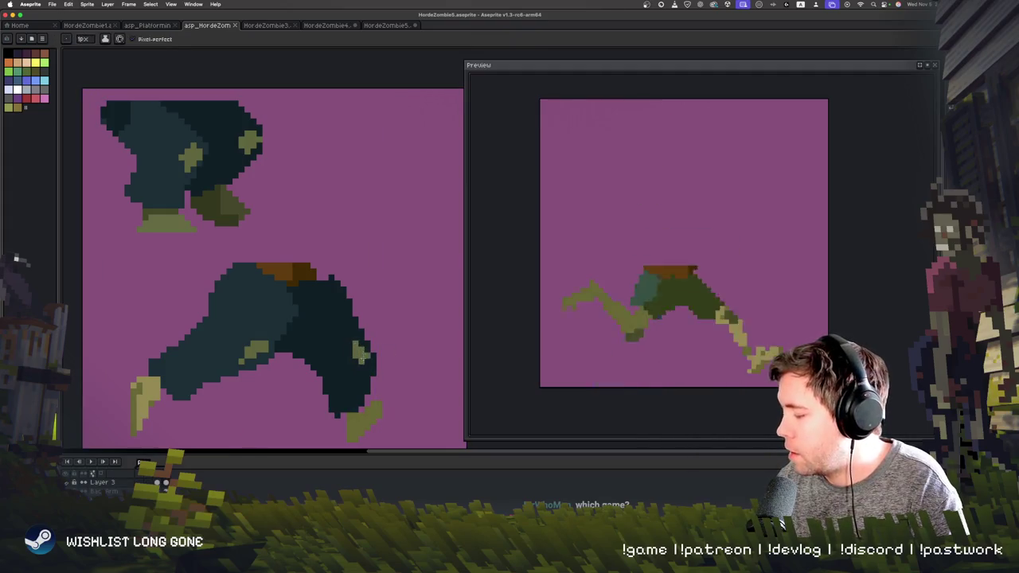
key("Return")
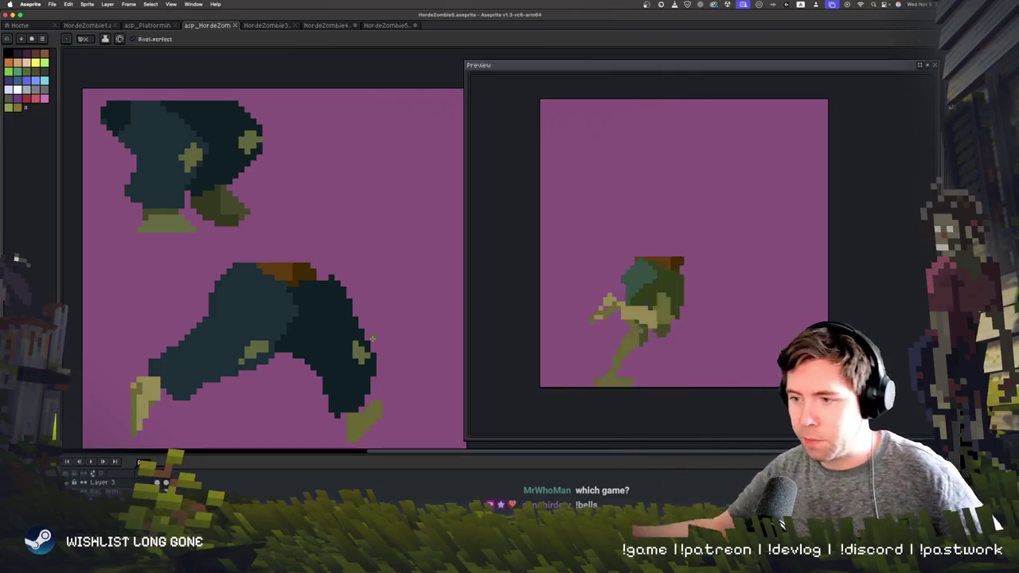
- Stop the preview and paint the lower-right foot darker olive
scroll(372, 339, "right", 2)
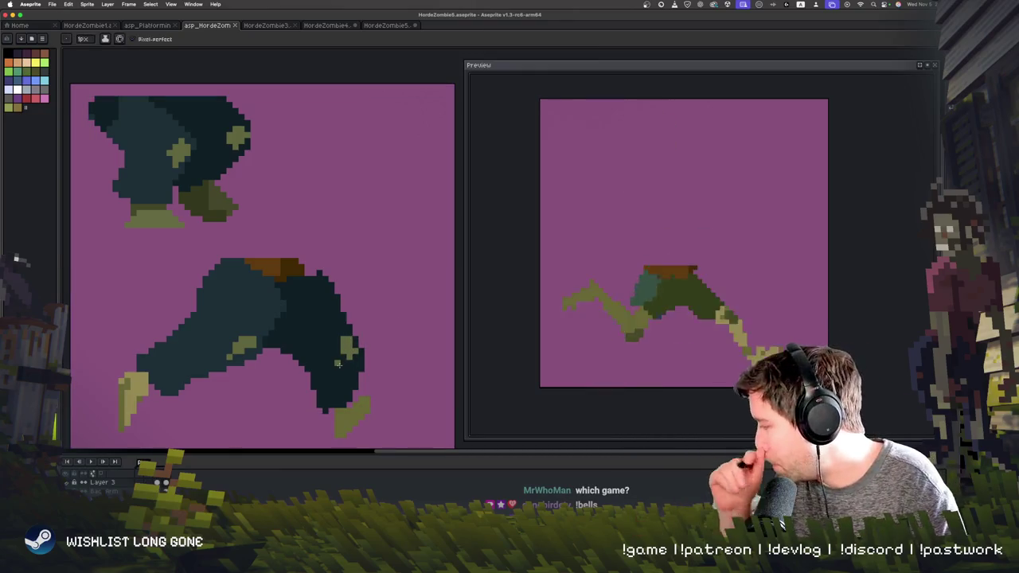
scroll(279, 375, "left", 3)
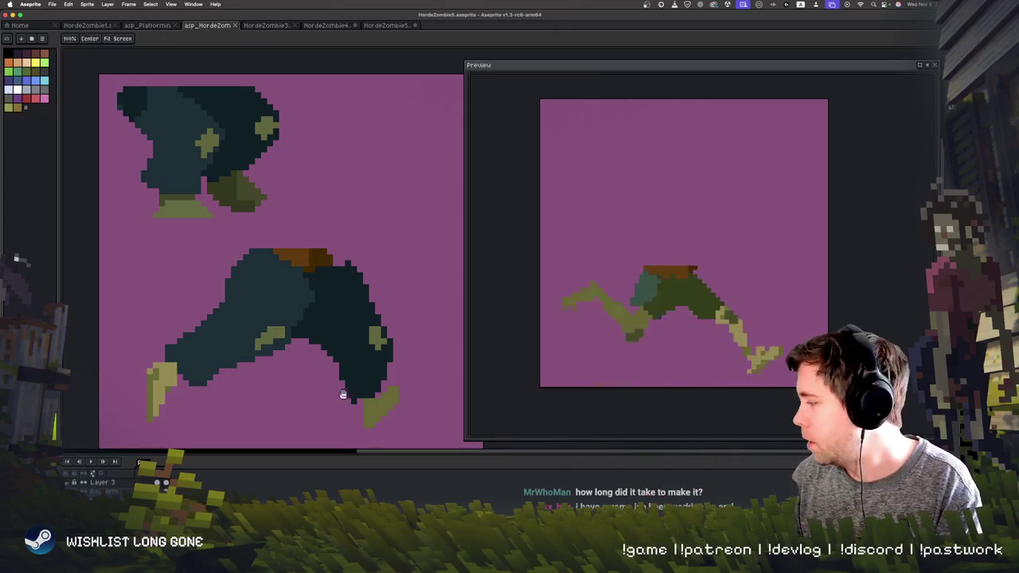
left_click_drag(275, 331, 262, 323)
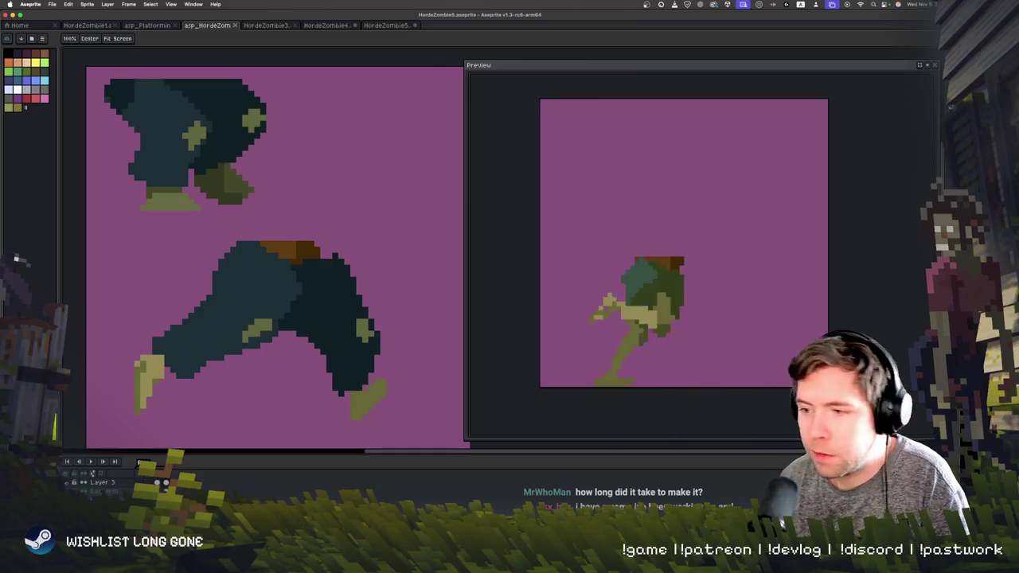
left_click_drag(155, 381, 163, 390)
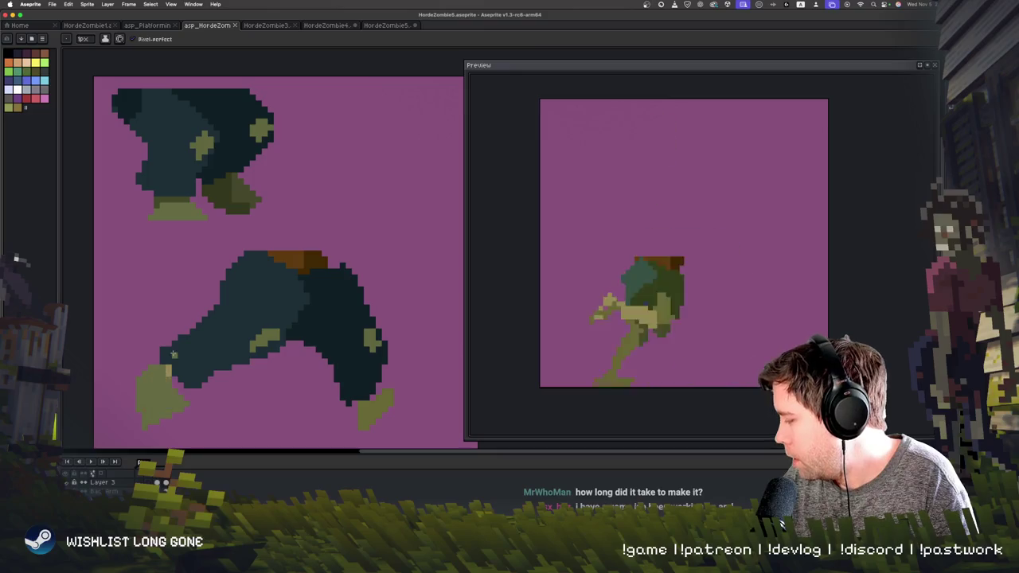
left_click(159, 410)
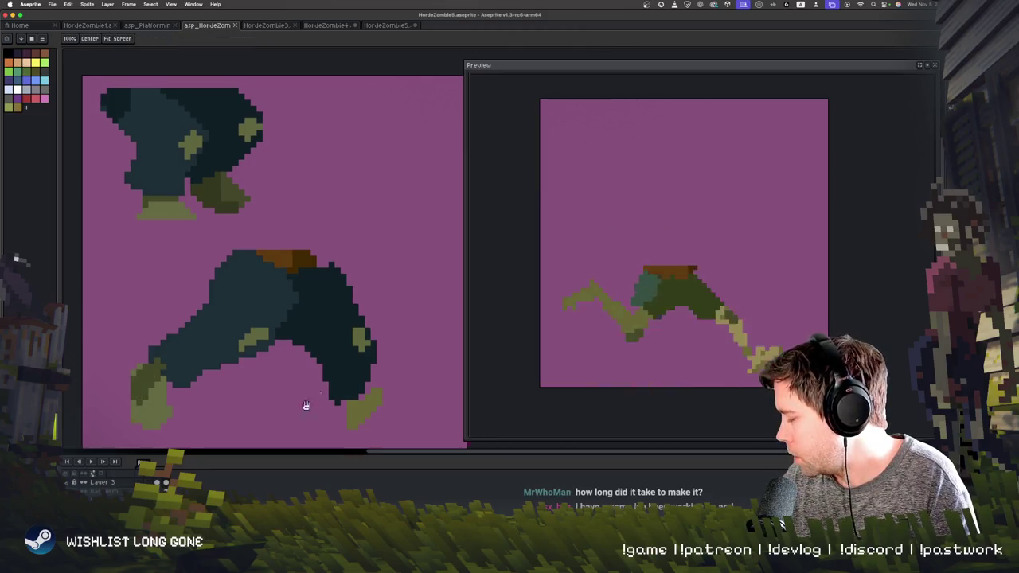
scroll(239, 319, "down", 3)
key("i")
key("b")
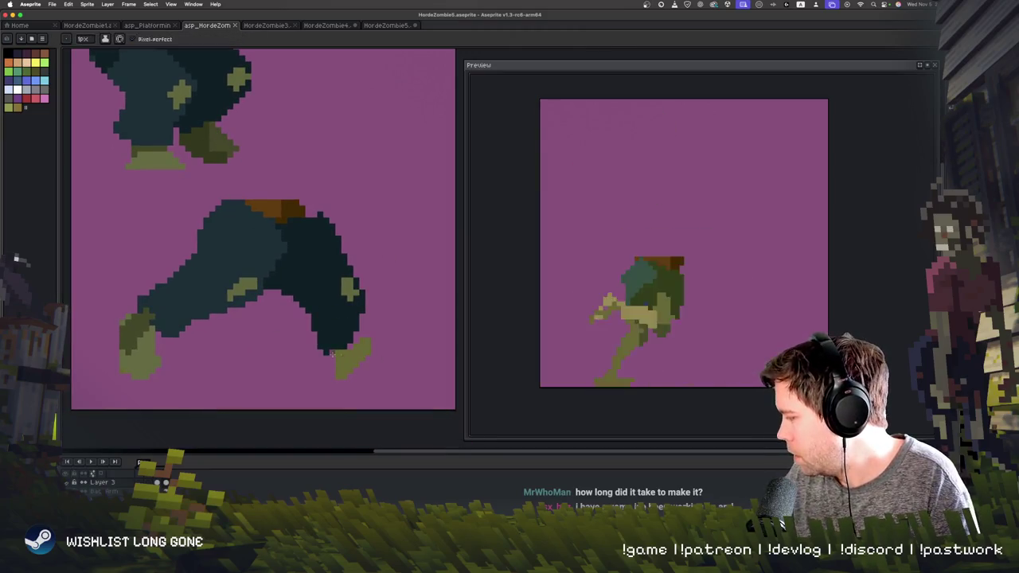
left_click_drag(369, 341, 343, 366)
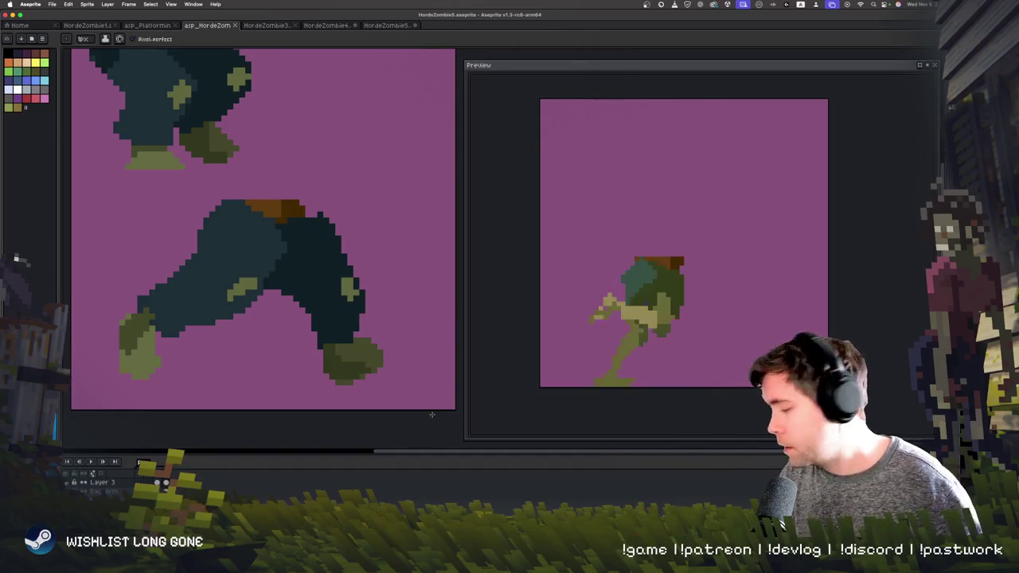
- Step to the next walk-cycle frame whose legs are still green
key("Return")
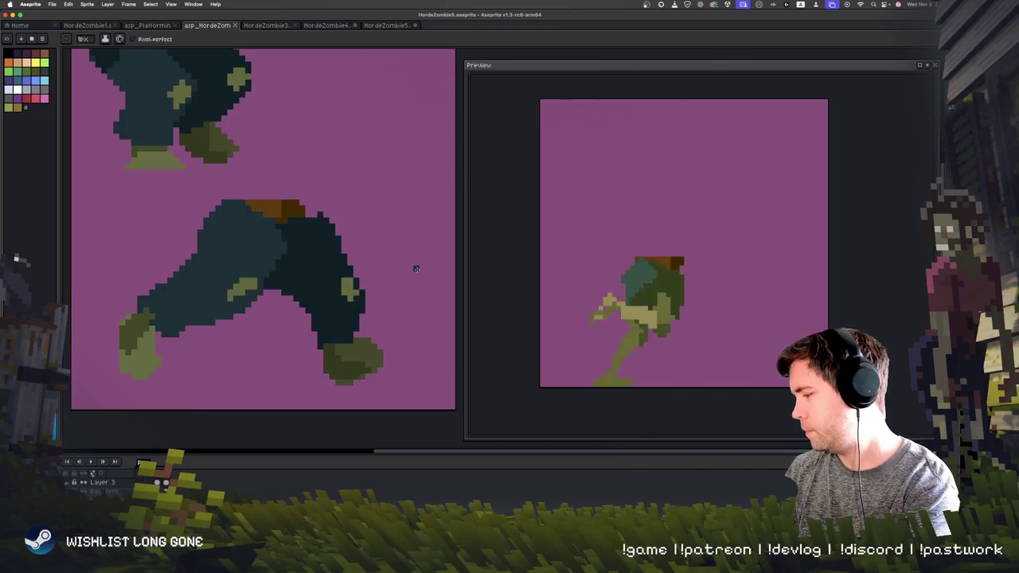
key("i")
key("b")
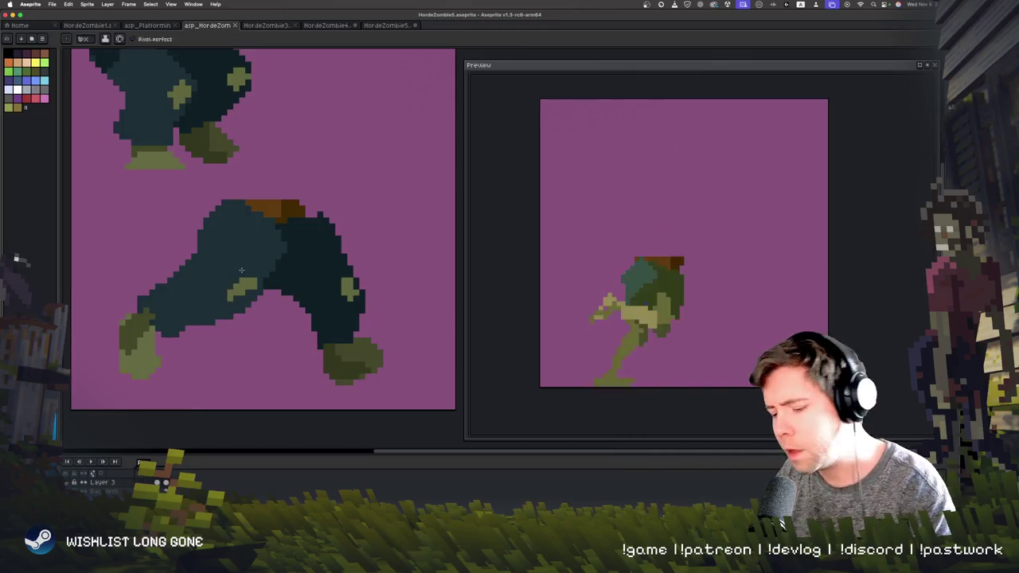
key("Right")
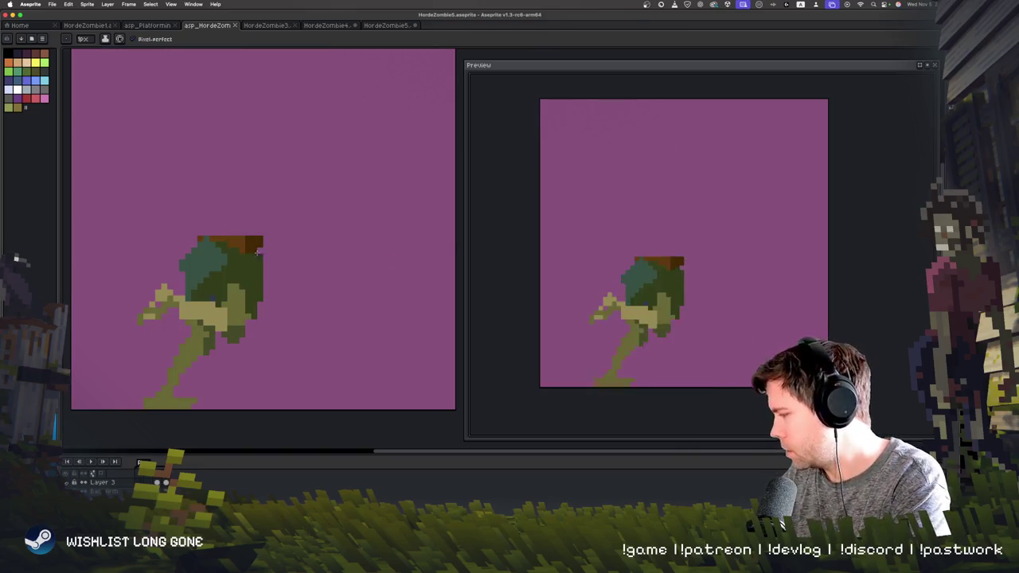
- Outline and fill dark blue trousers over the hunched frame's green body
key("Left")
key("Right")
key("Right")
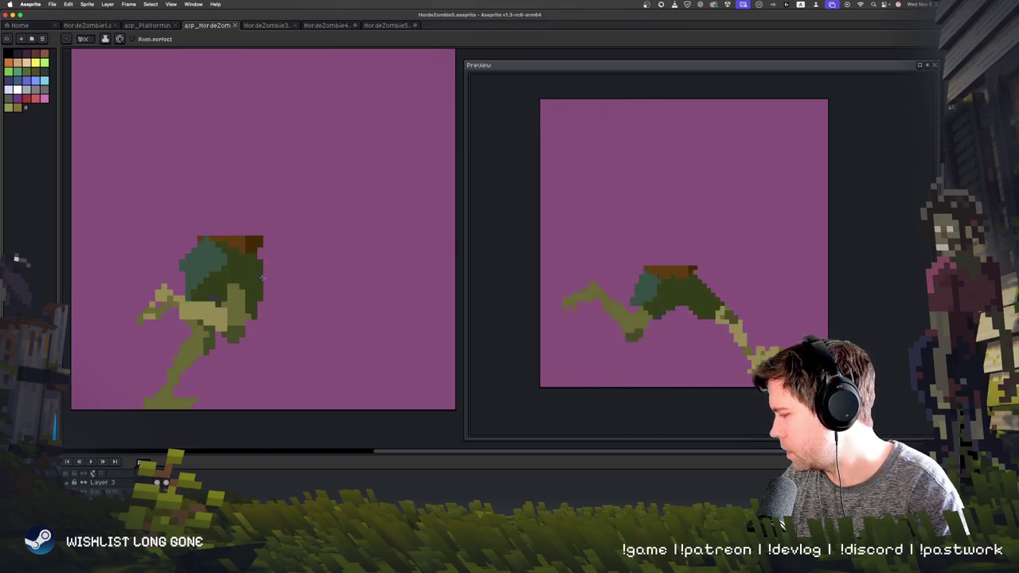
left_click_drag(265, 255, 283, 322)
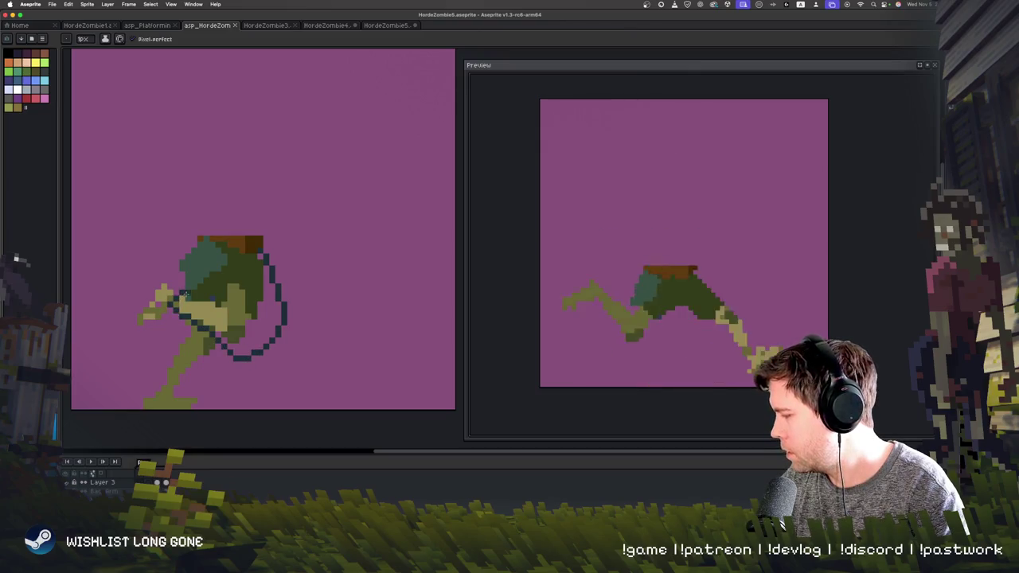
mouse_move(251, 353)
left_mouse_down()
mouse_move(223, 297)
mouse_move(264, 305)
left_mouse_up()
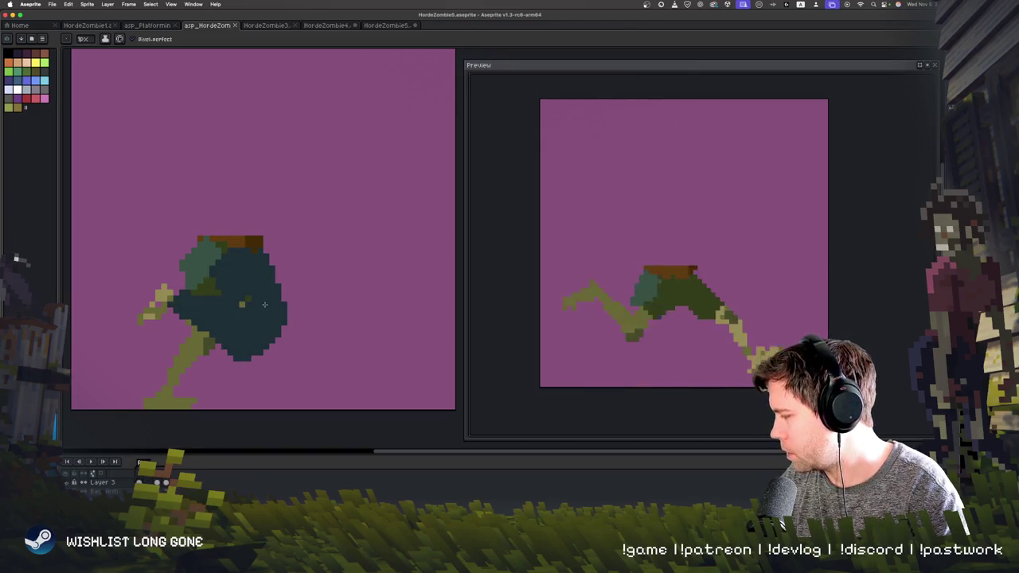
left_click_drag(197, 256, 239, 319)
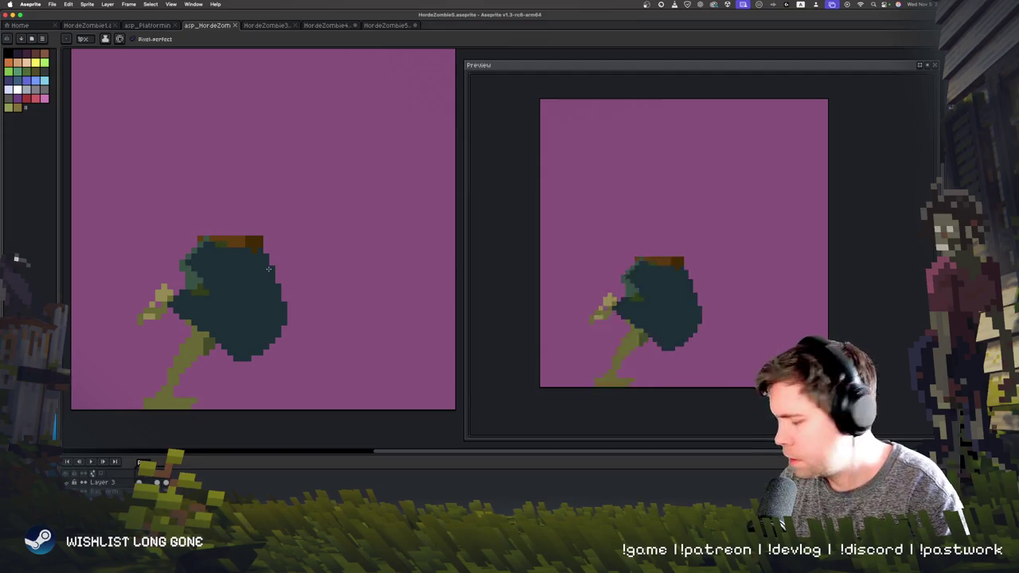
- Compare frames, then outline and fill dark blue trousers on the kicking leg frame
key("Right")
key("Left")
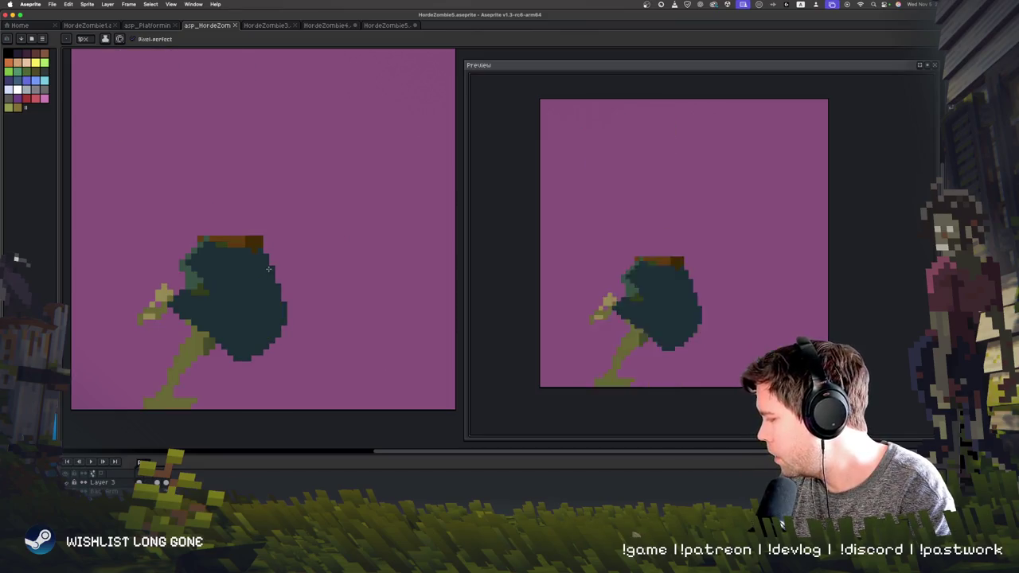
key("Right")
key("Left")
key("Left")
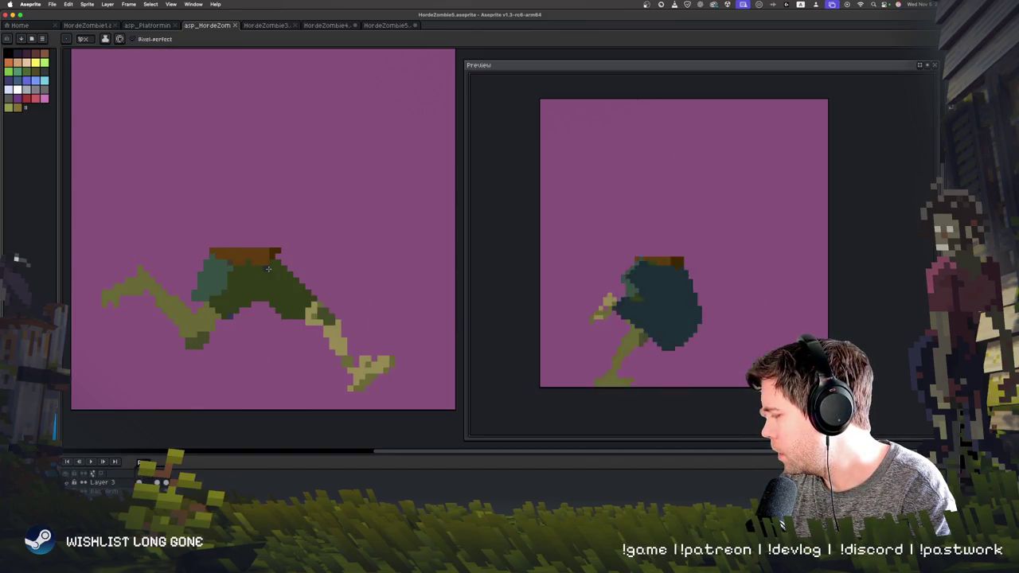
key("Right")
key("Left")
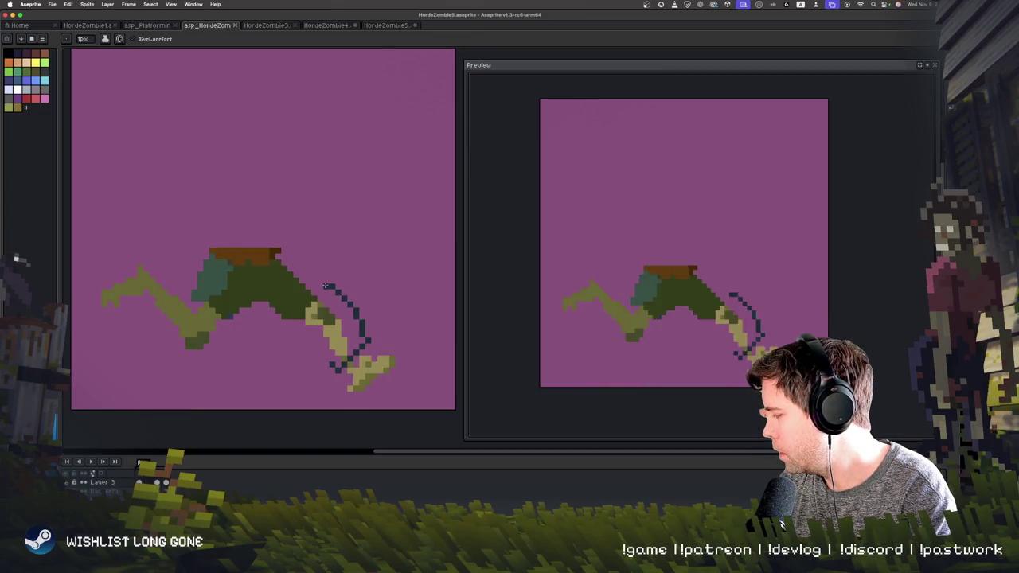
left_click_drag(357, 315, 289, 264)
left_click_drag(301, 336, 325, 352)
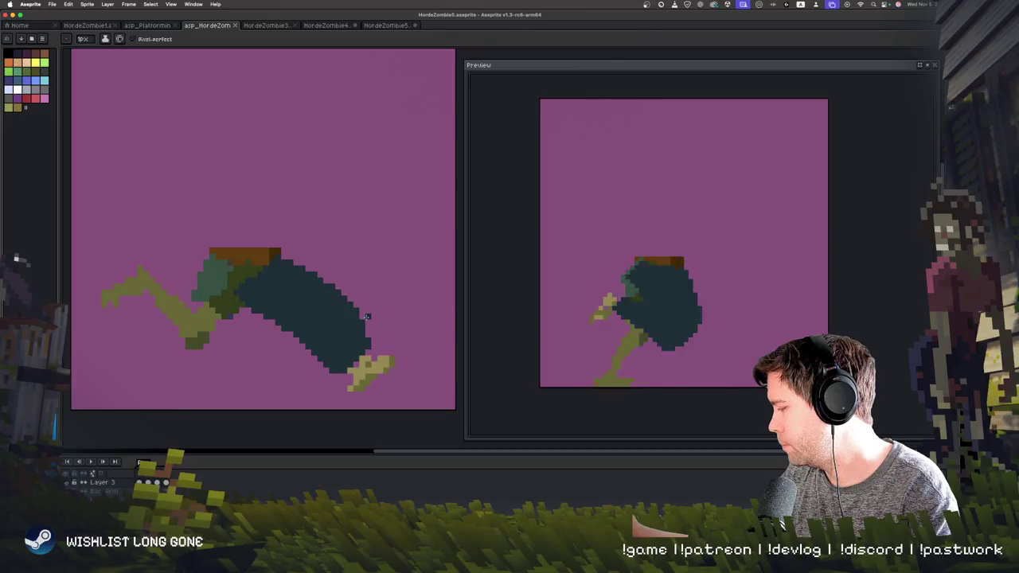
- Move to the crouched-legs frame, play the walk, and add an olive trouser patch
key("Right")
key("Right")
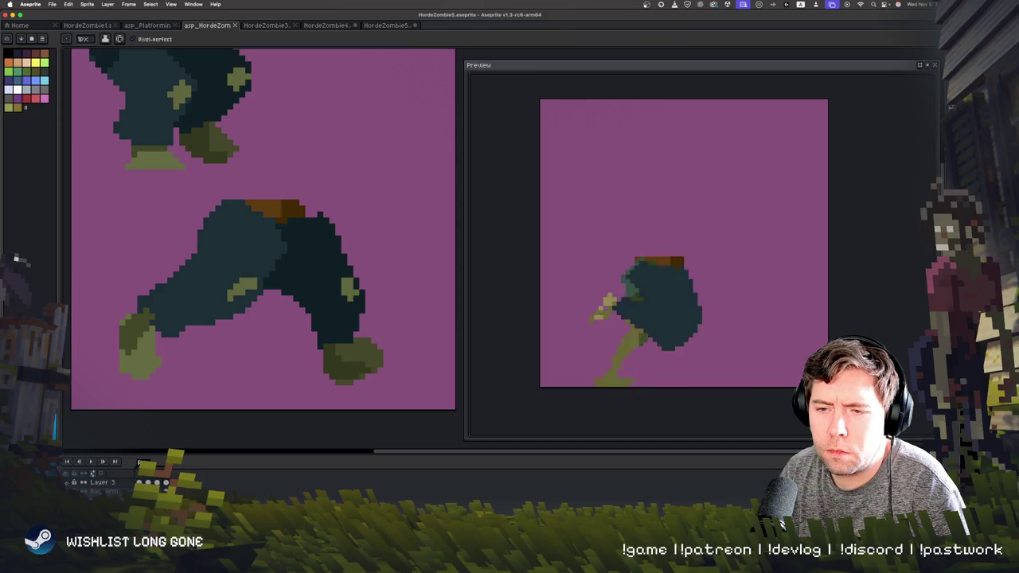
key("Return")
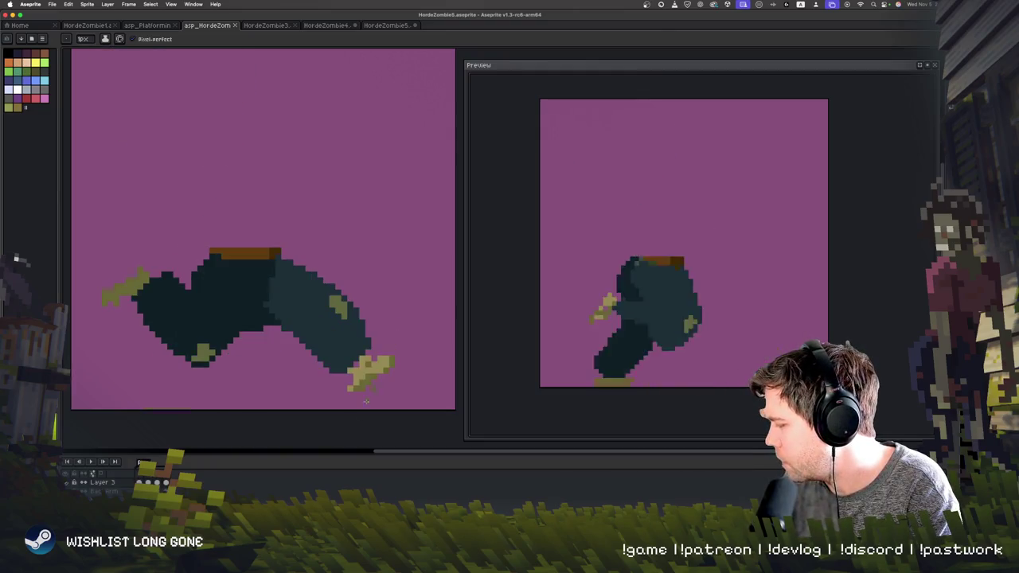
left_click_drag(208, 357, 224, 346)
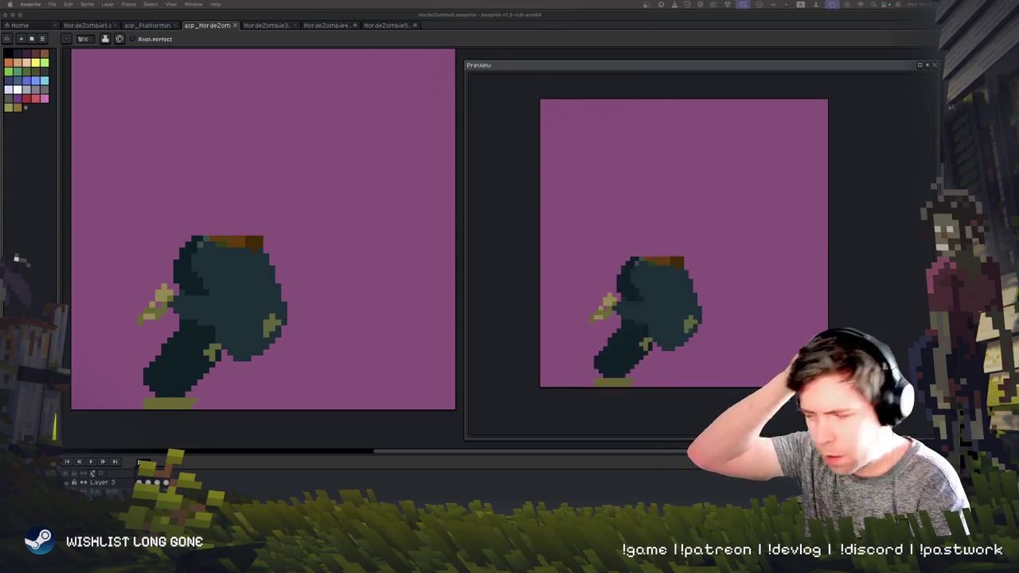
- Flip through the hunched, wide-legged and horizontal-legs frames to compare the olive touch-ups
left_click(783, 525)
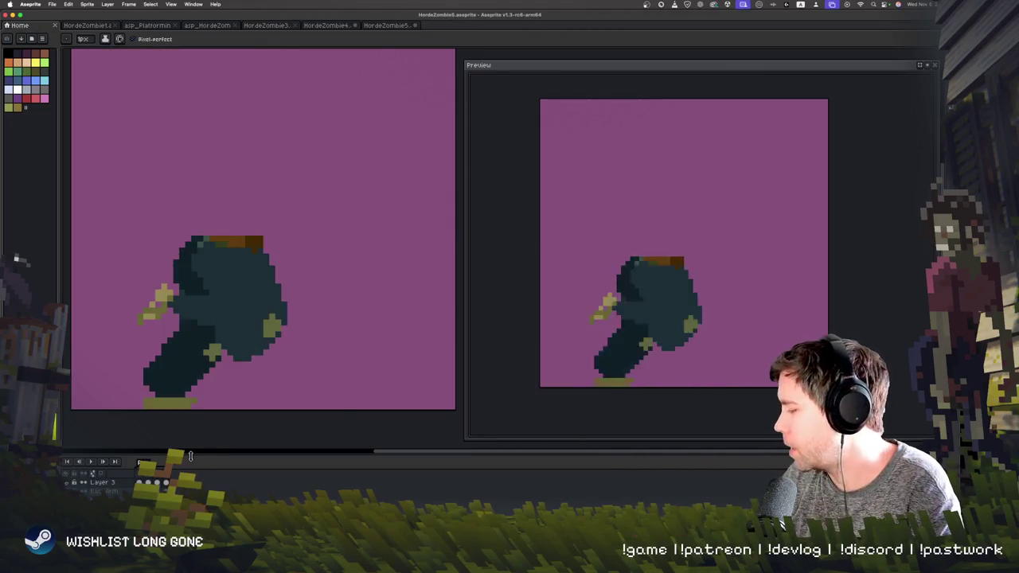
key("Right")
key("Right")
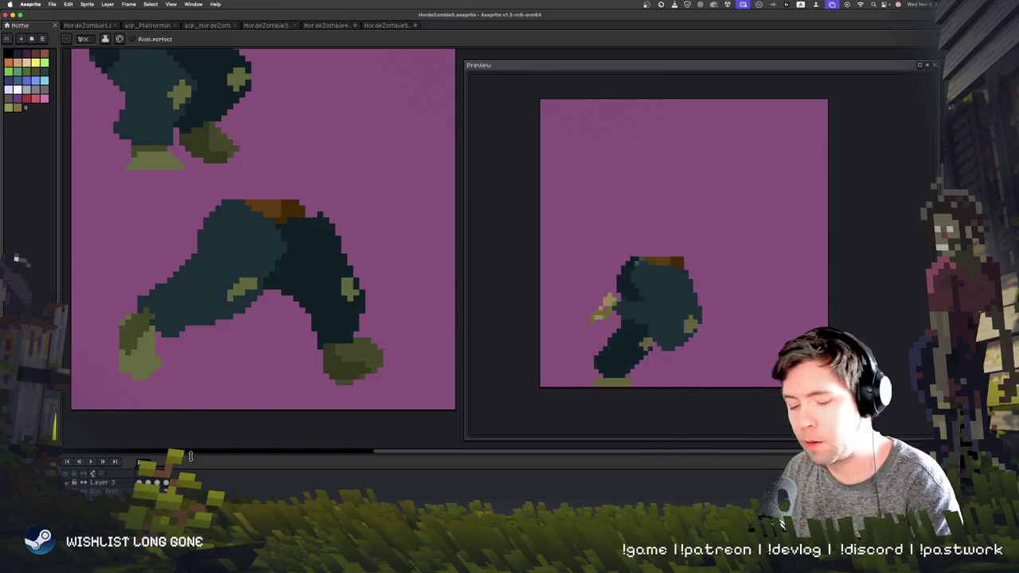
key("Left")
key("Right")
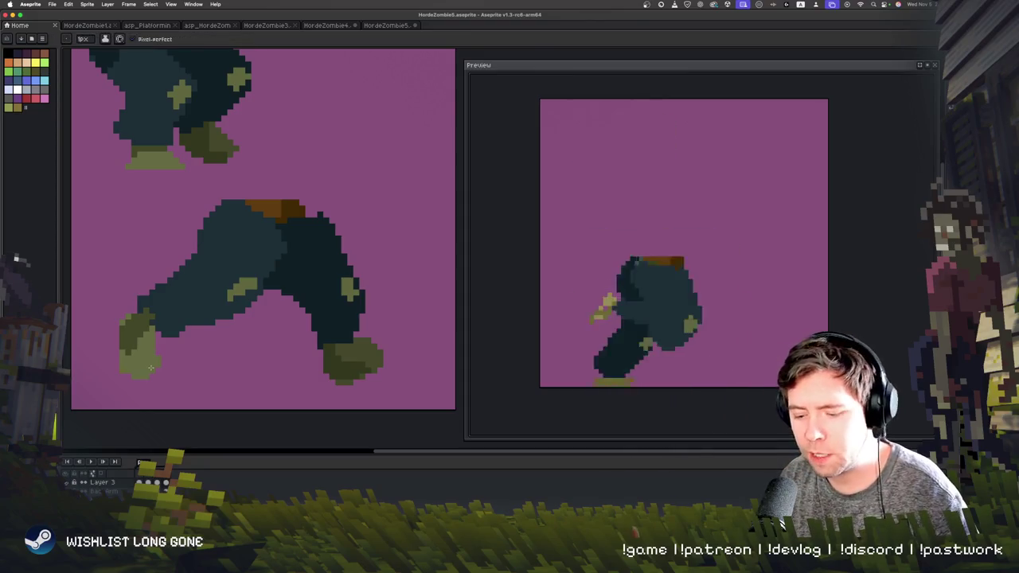
key("Right")
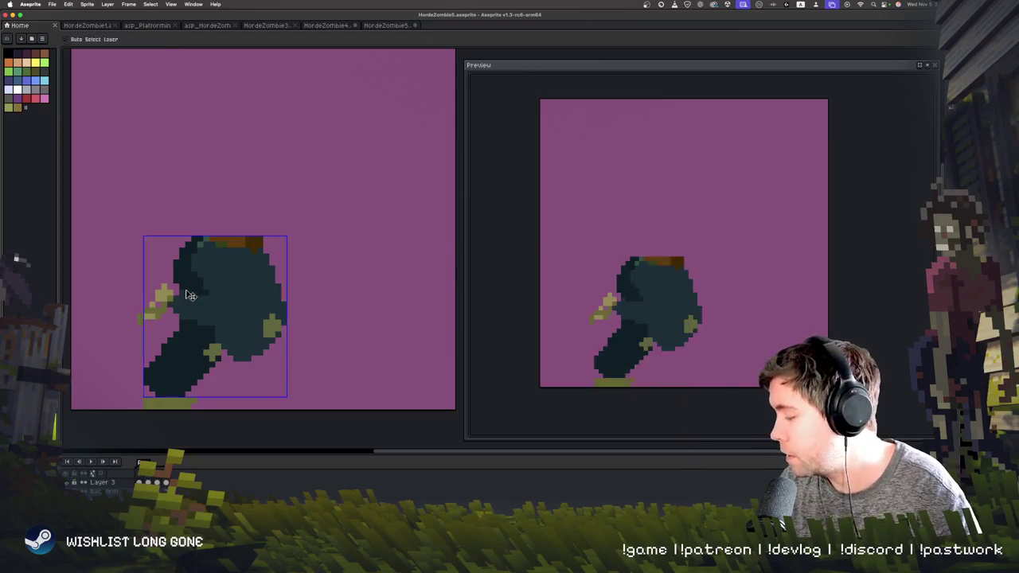
key("Right")
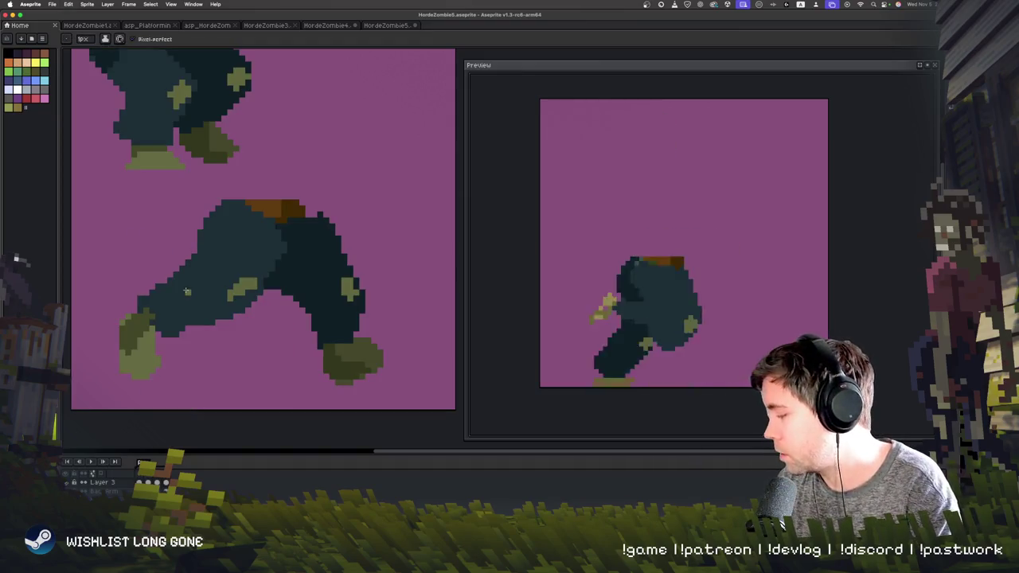
key("Right")
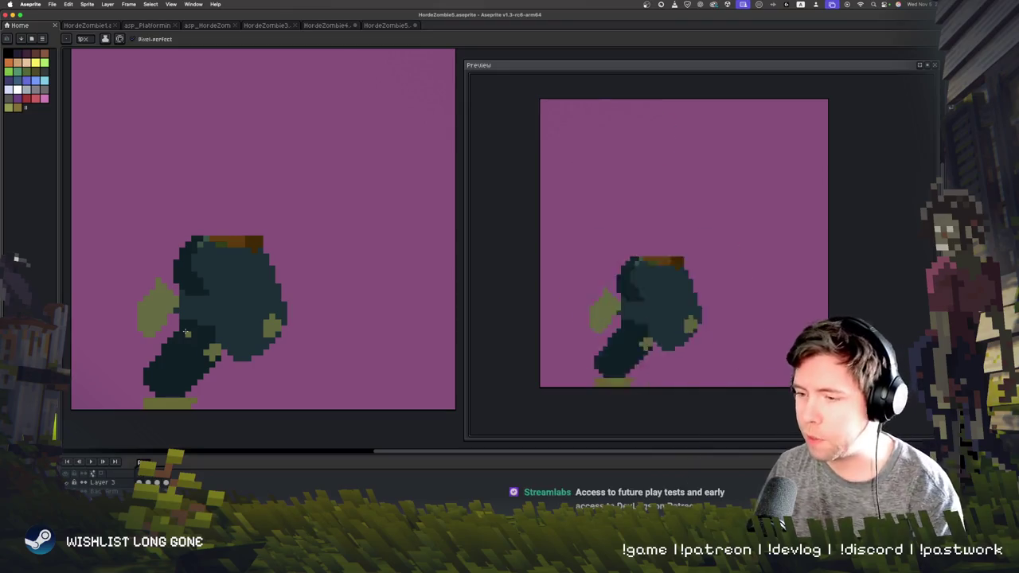
key("Right")
key("Return")
key("Return")
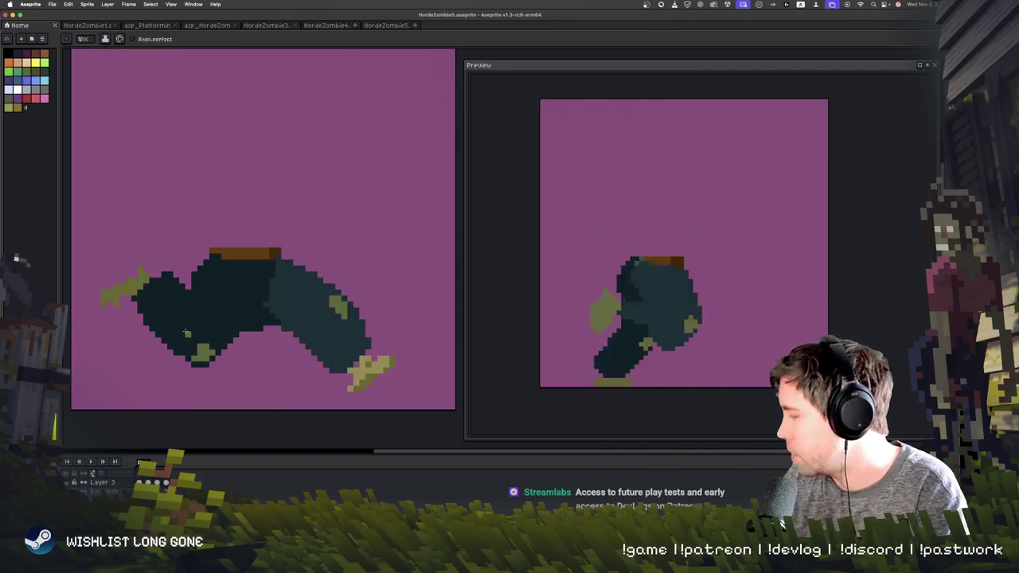
- Select and delete the stray pair of legs at the top of the wide-stance frame
scroll(311, 280, "up", 2)
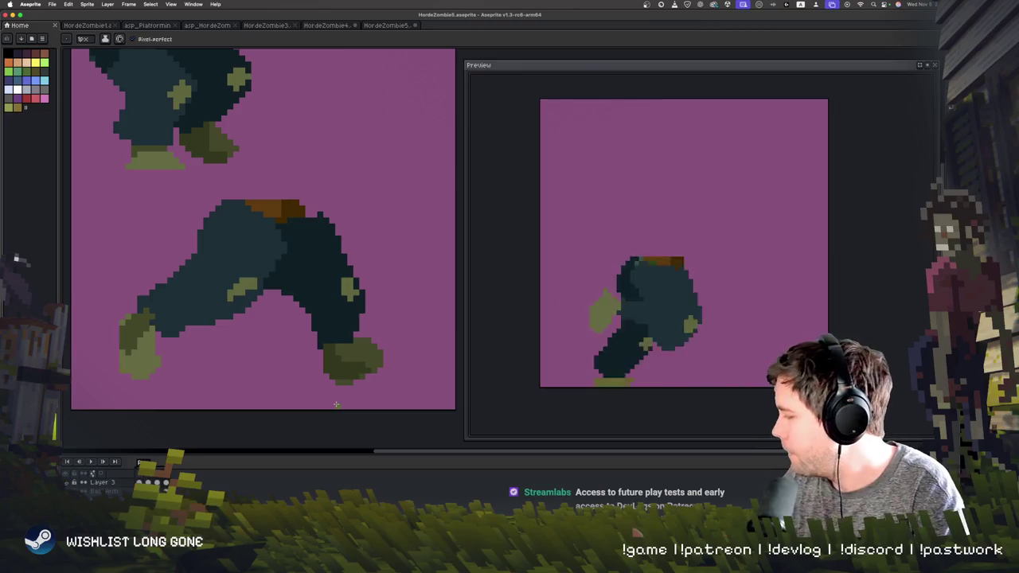
left_click_drag(311, 279, 325, 379)
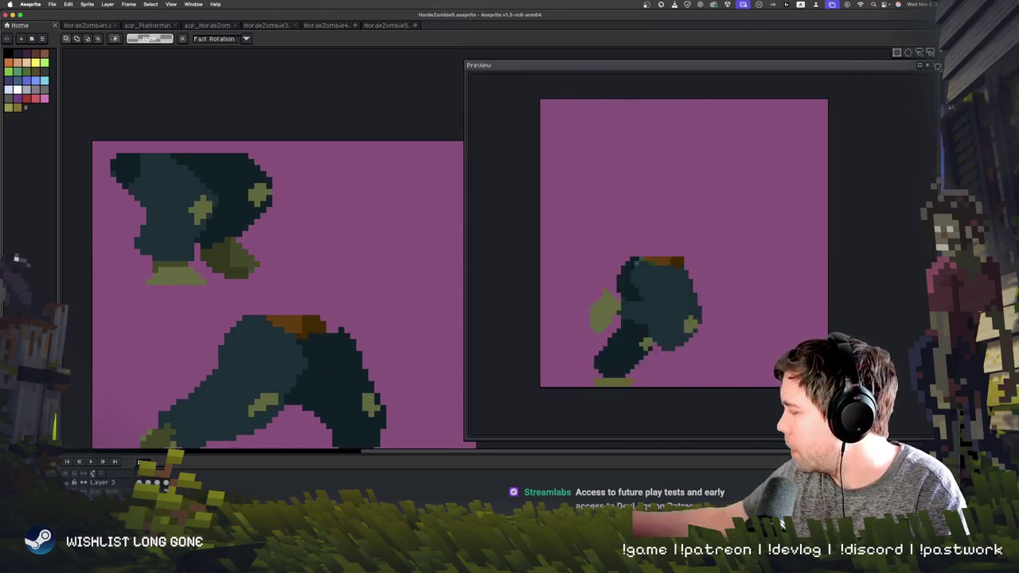
left_click_drag(82, 137, 330, 271)
key("Delete")
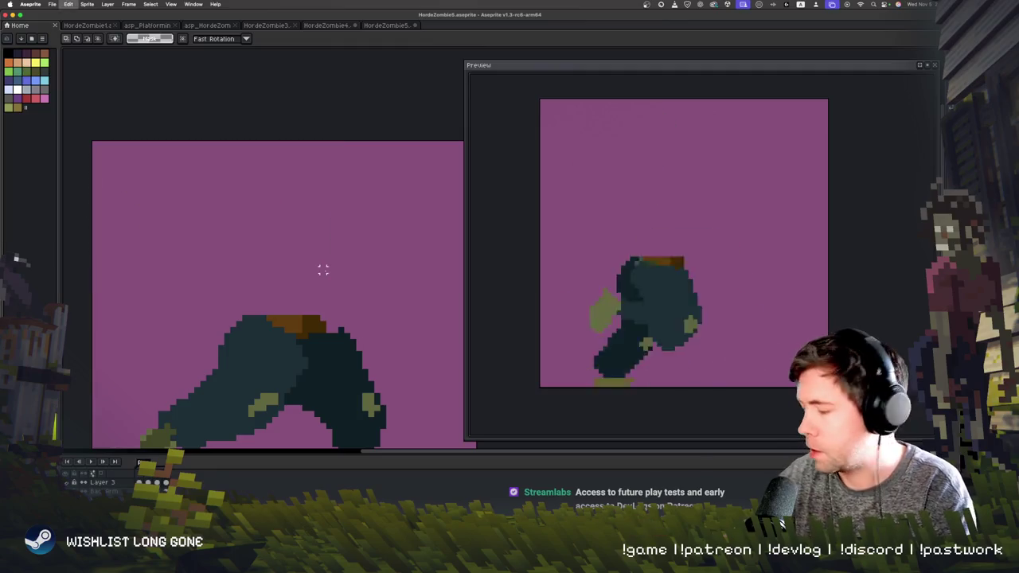
scroll(268, 359, "down", 3)
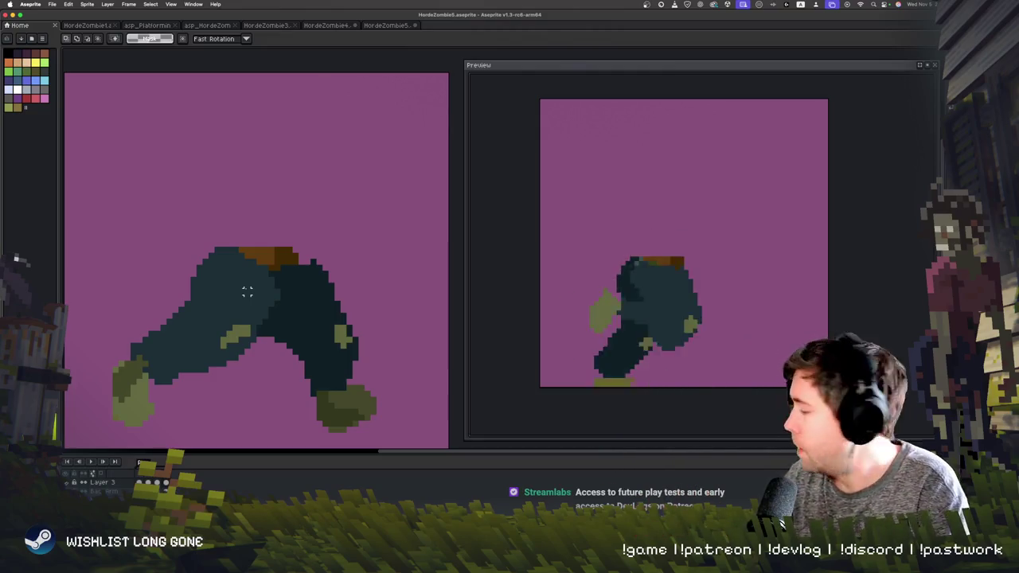
- Step through frames comparing the upright, standing-leg and wide-stance poses
key("period")
key("period")
key("period")
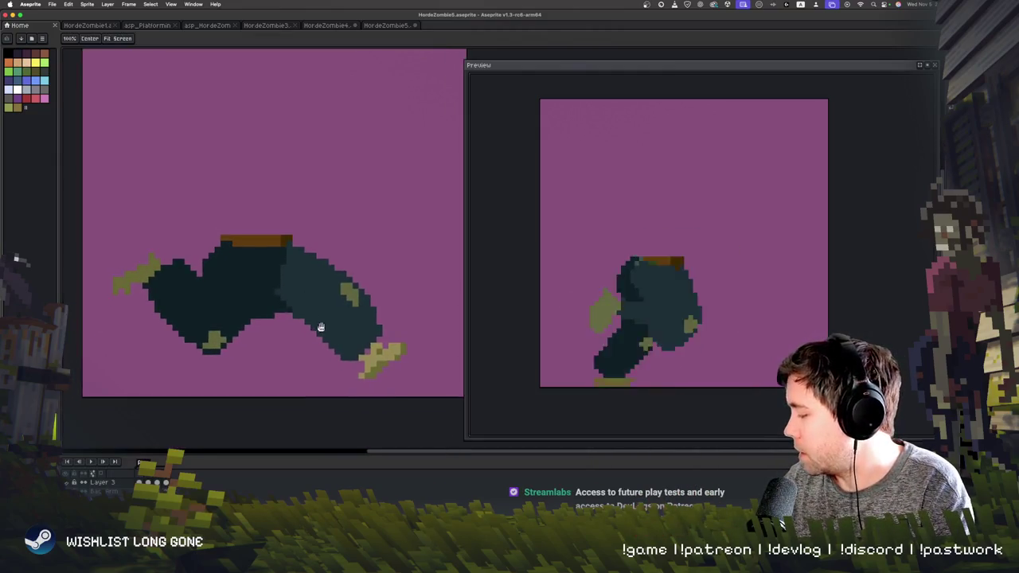
key("period")
key("period")
key("period")
key("period")
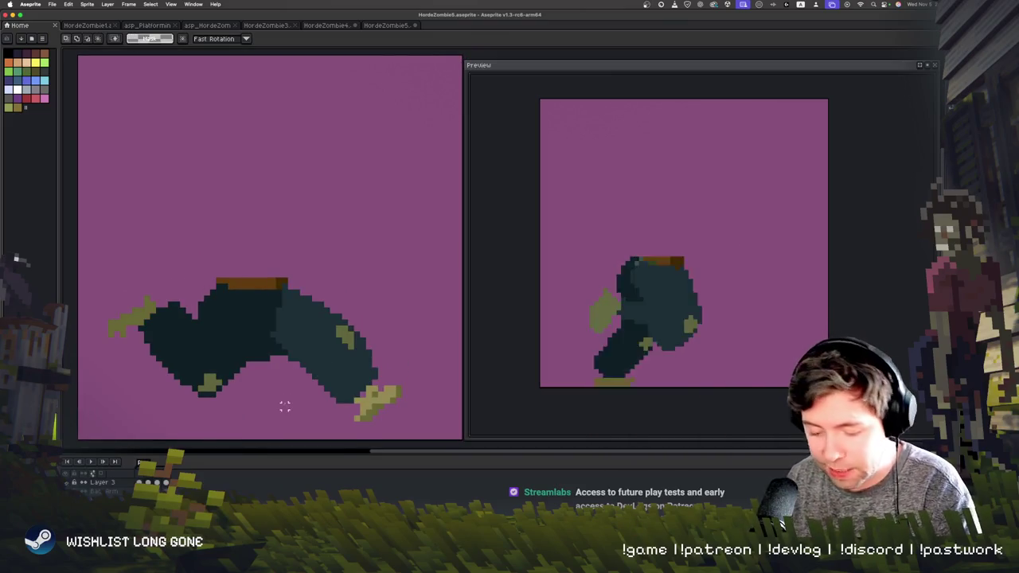
key("Return")
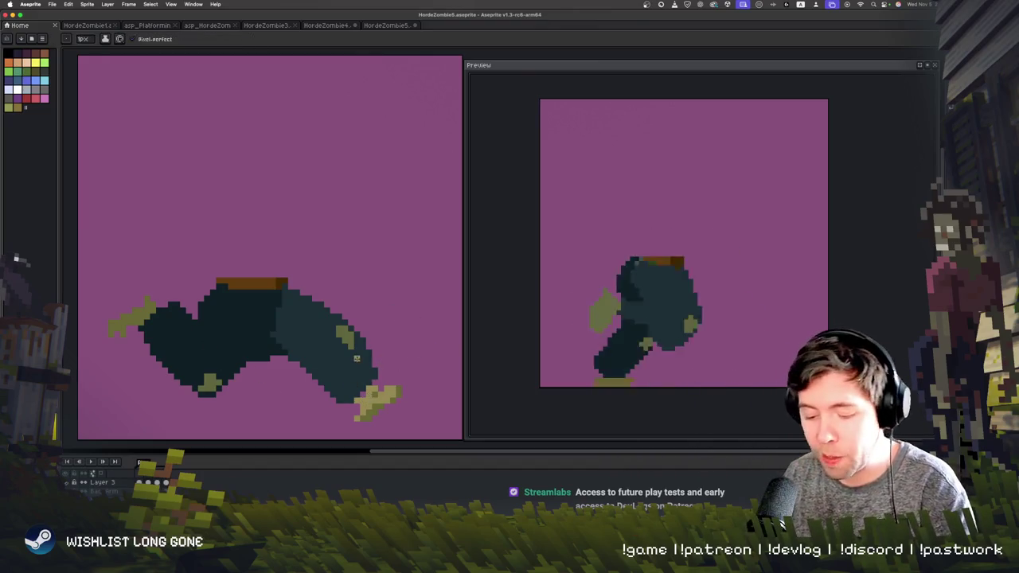
key("period")
key("comma")
key("period")
key("comma")
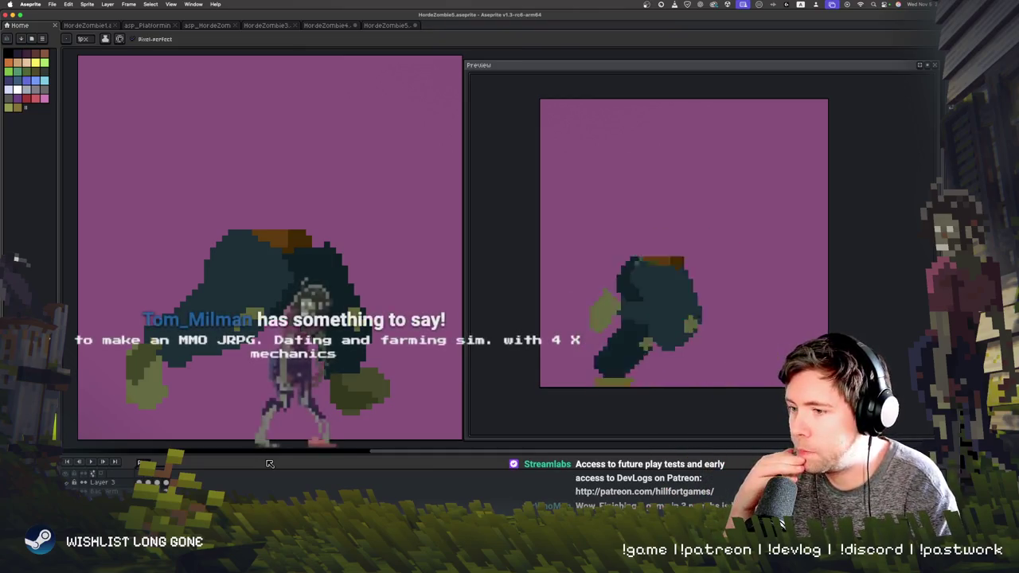
- Go to the hunched body frame and add a few light pixels at the foot
key("period")
key("period")
key("h")
key("period")
key("period")
key("b")
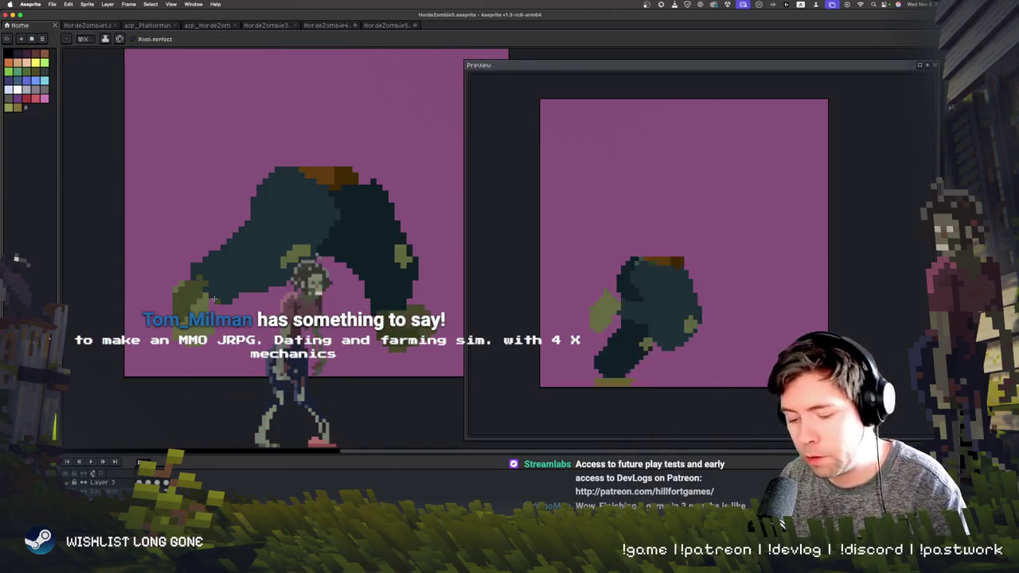
key("period")
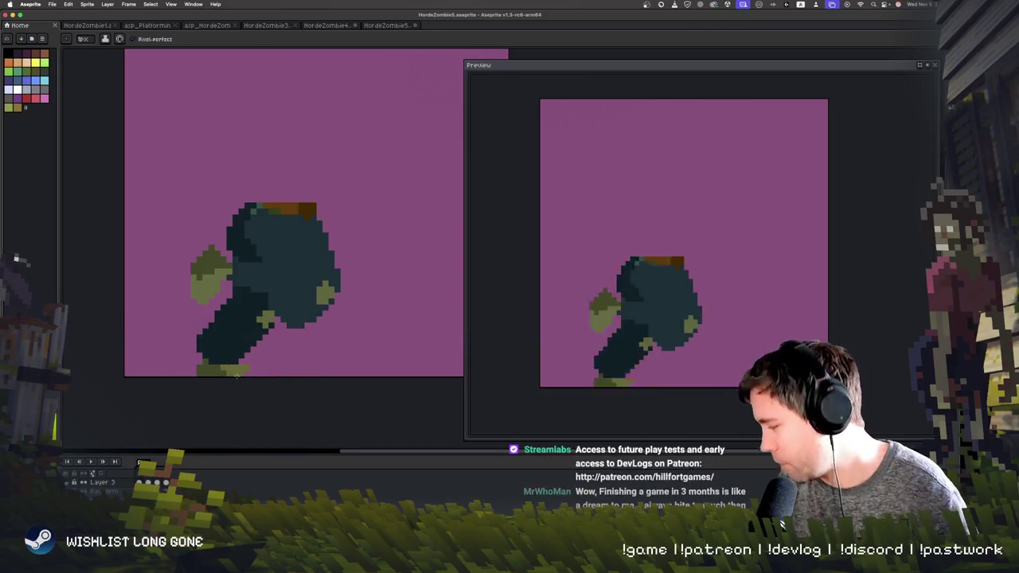
left_click(216, 357)
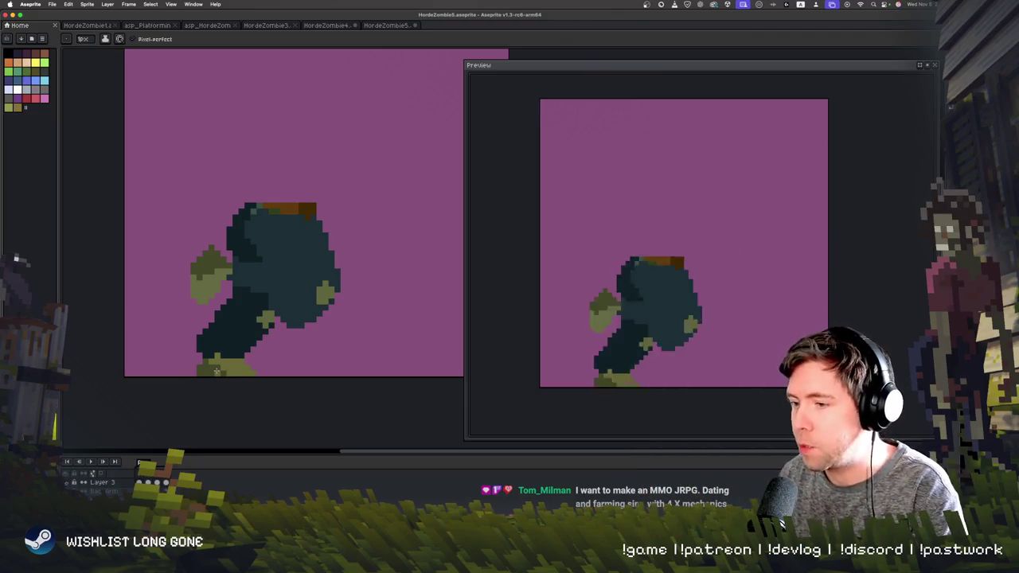
- Extend the zombie's green arm tip toward the lower left on the lying frame
key("Right")
left_click_drag(317, 318, 255, 309)
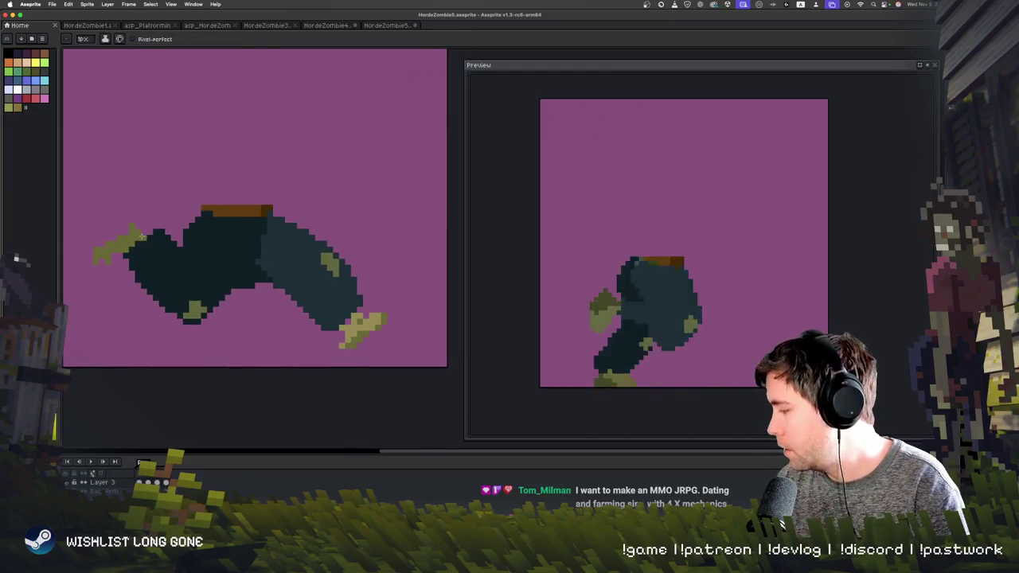
left_click(132, 248)
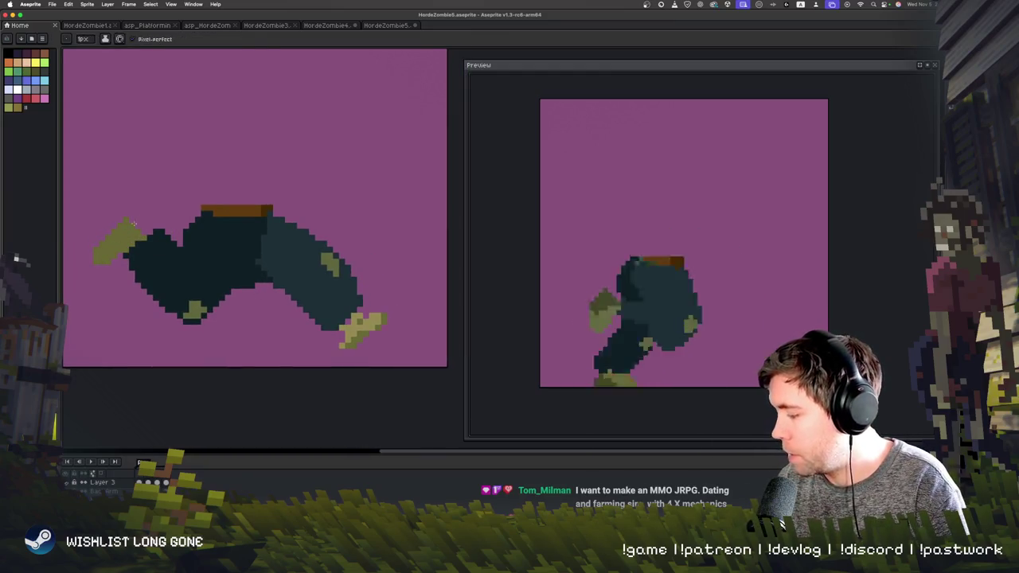
left_click_drag(118, 253, 91, 256)
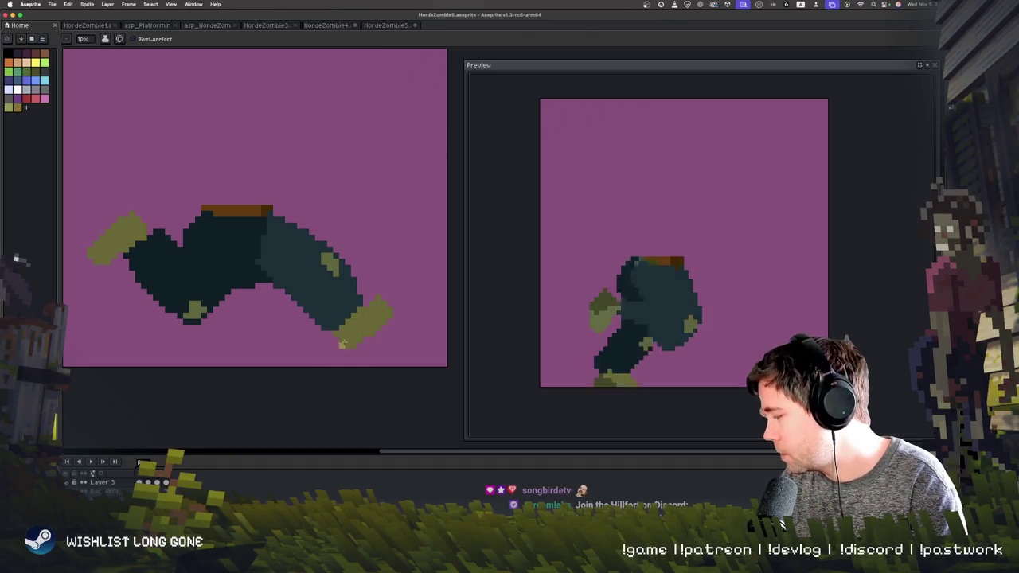
- Nudge the figure right and delete the pale light-green overlay figure
key("Right")
key("Right")
key("Right")
key("Right")
key("Right")
key("Right")
key("Right")
key("Right")
key("Right")
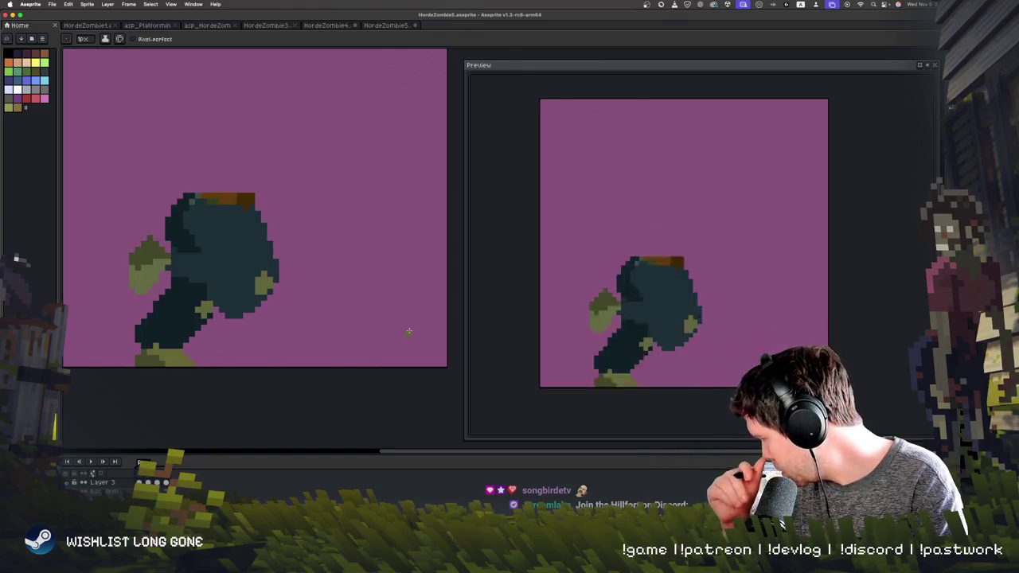
key("Right")
key("Right")
key("Right")
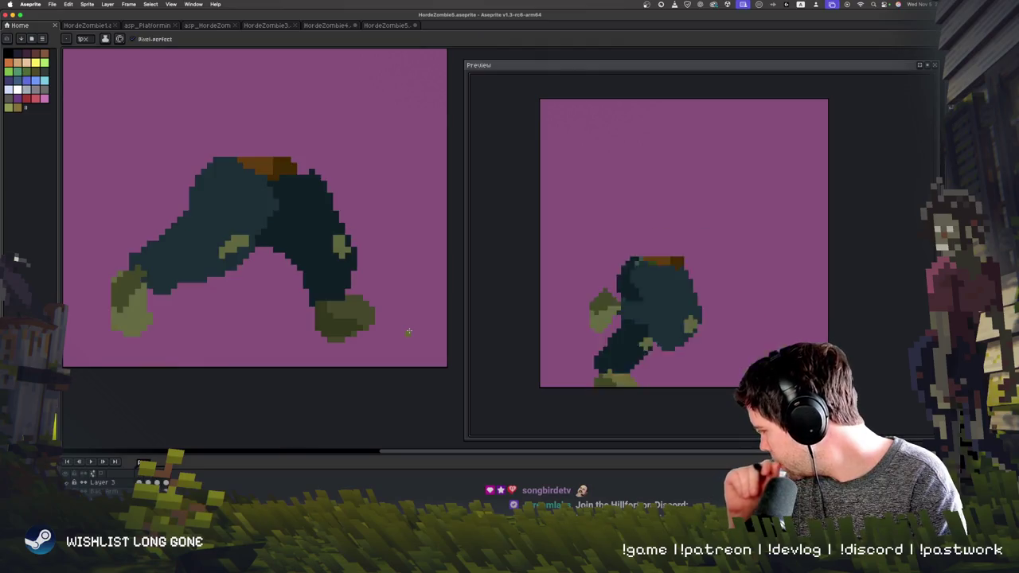
key("Right")
key("m")
left_click_drag(82, 157, 359, 391)
key("Right")
key("Right")
key("Right")
key("Right")
key("Right")
key("super+d")
left_click_drag(103, 156, 363, 368)
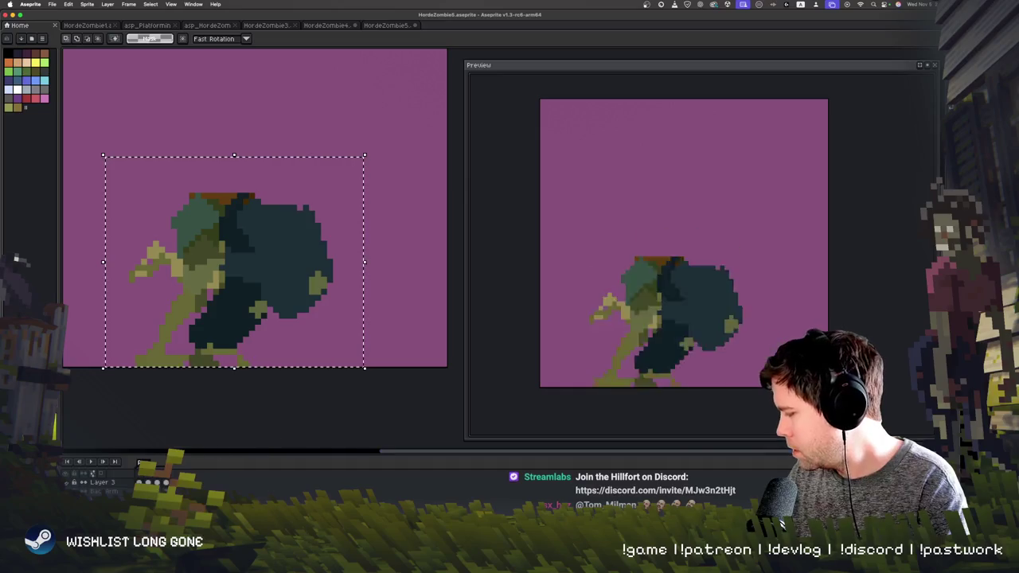
key("Delete")
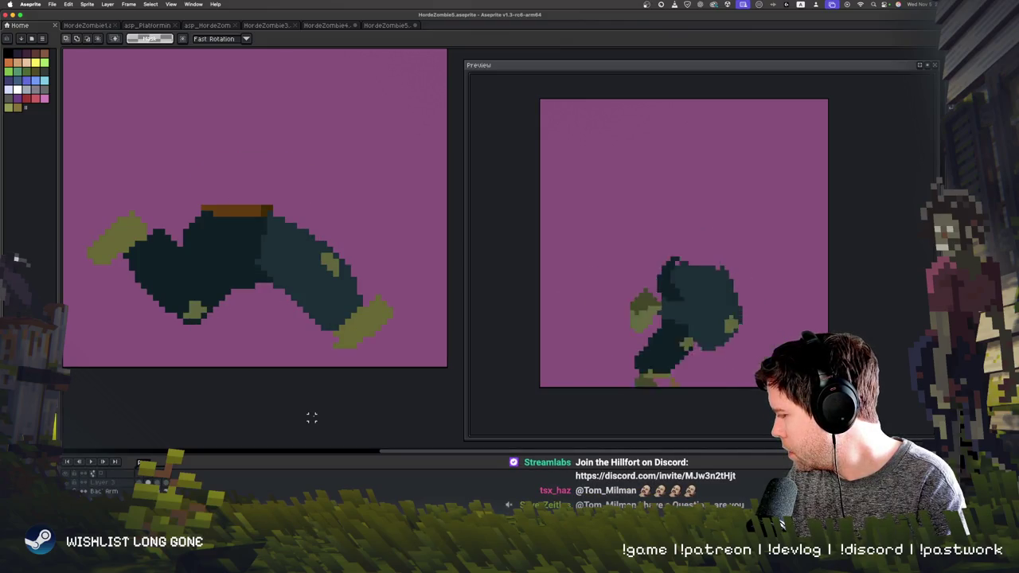
left_click_drag(145, 179, 395, 284)
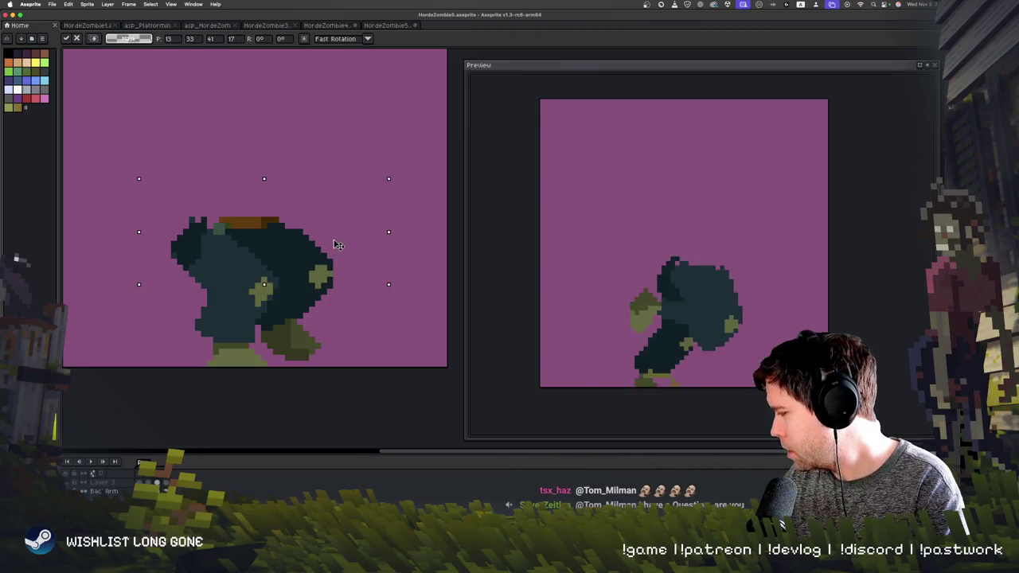
mouse_move(110, 143)
left_mouse_down()
mouse_move(387, 391)
mouse_move(407, 378)
left_mouse_up()
key("Return")
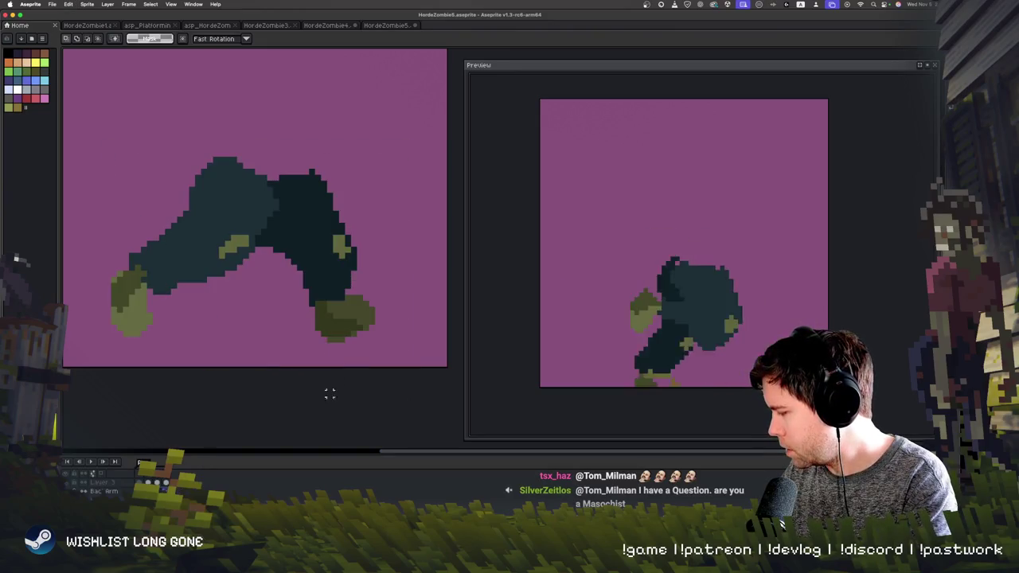
- Move the hunched frame's upper body down and slightly right, then deselect
key("Right")
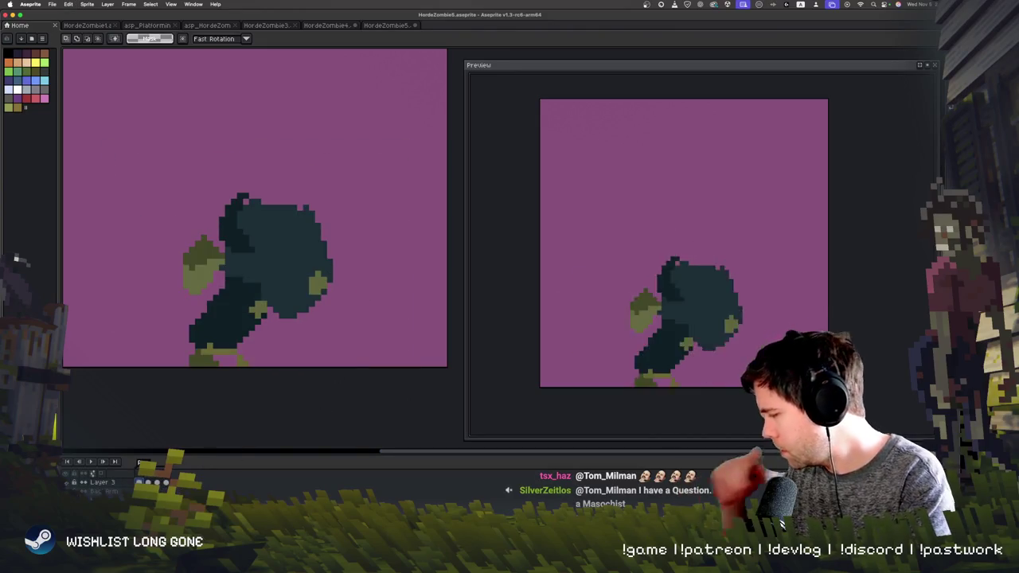
key("Right")
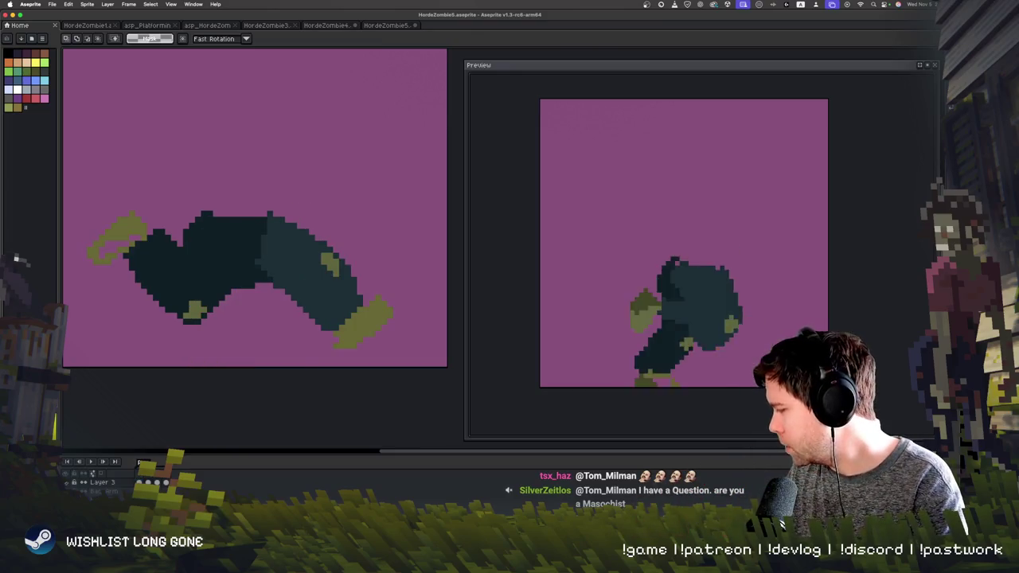
key("Right")
left_click_drag(146, 186, 383, 296)
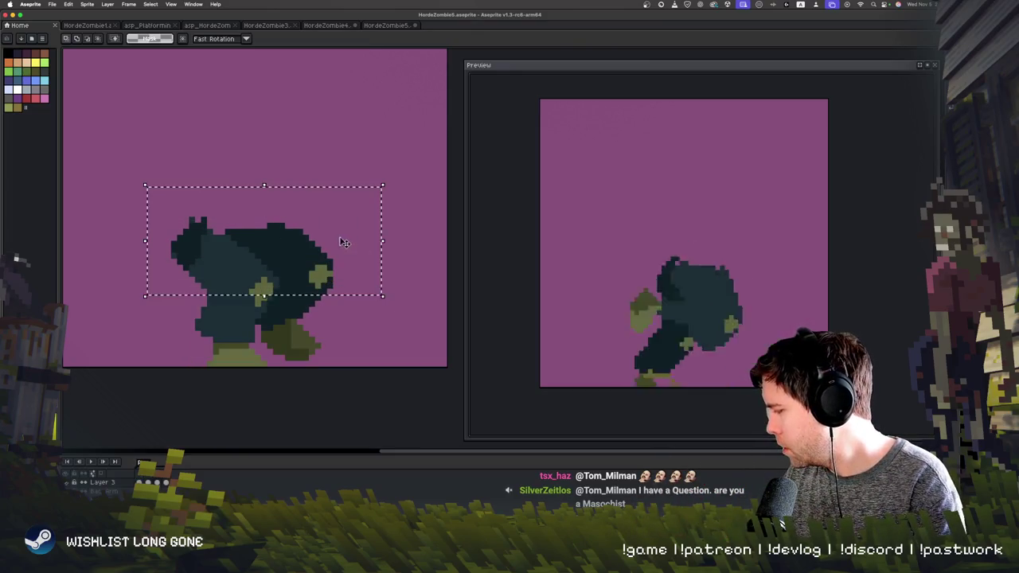
left_click_drag(348, 243, 344, 262)
key("Return")
key("ctrl+d")
- Review the lying and hunched frames and play the walk animation
key("Left")
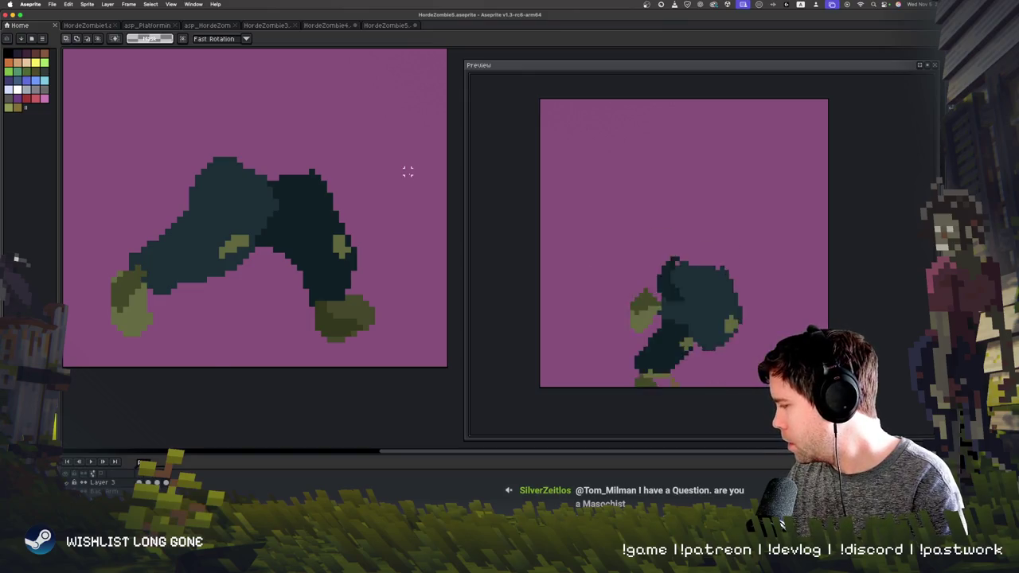
key("Right")
key("Right")
key("Right")
key("Right")
key("Right")
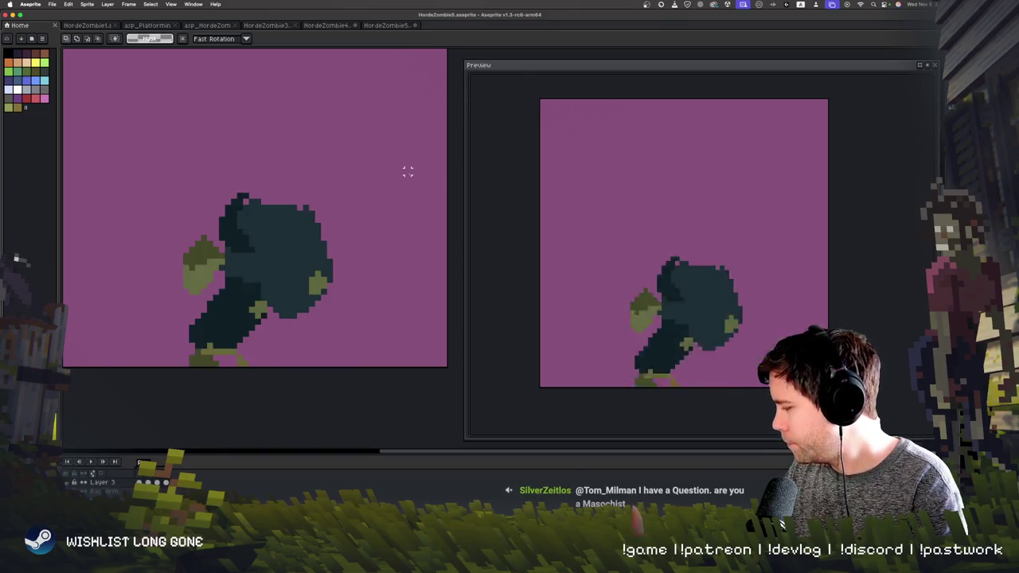
key("Right")
key("b")
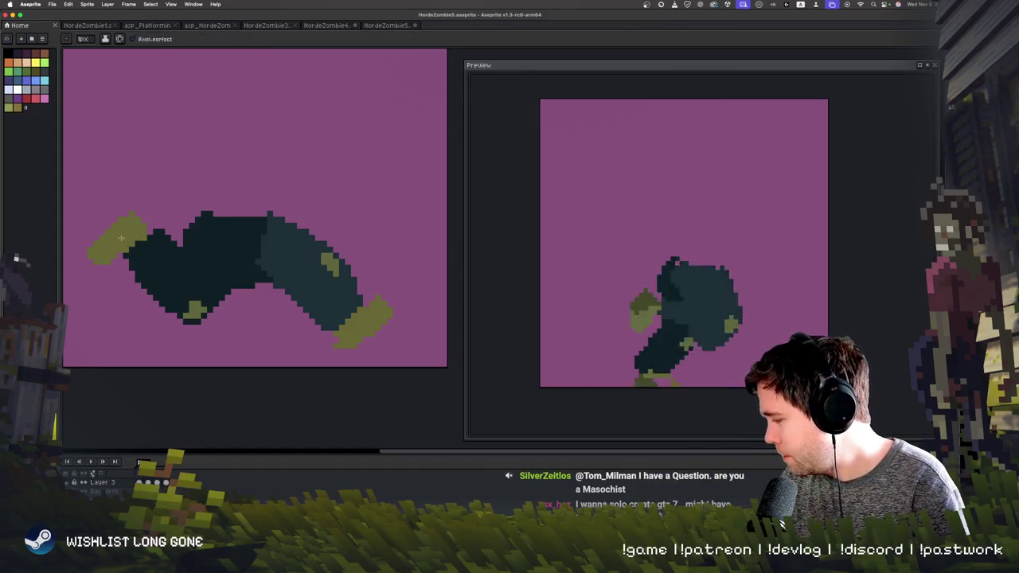
key("Return")
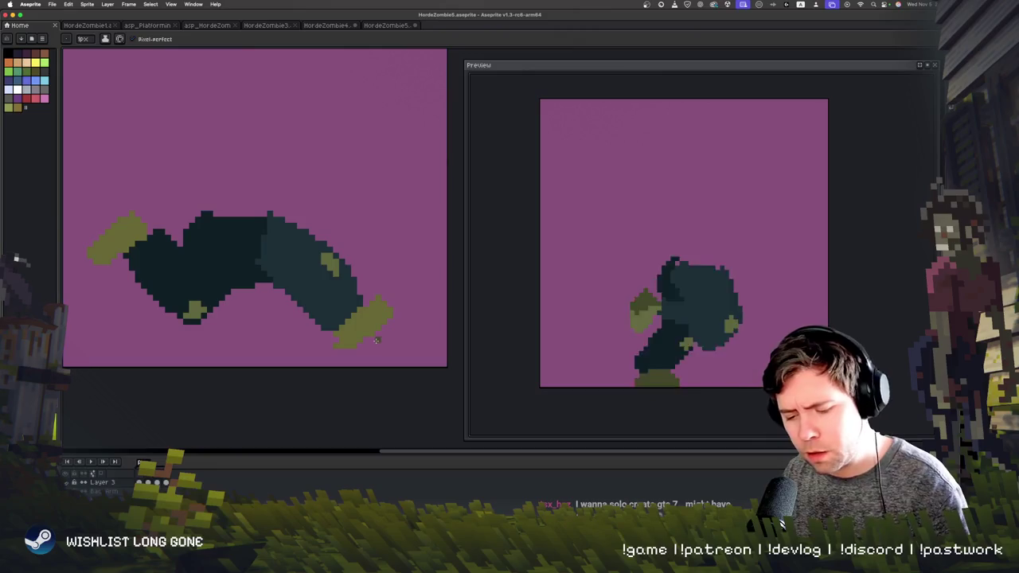
- Shade the olive left foot darker on the lying frame and play the animation
key("Right")
key("Left")
key("Left")
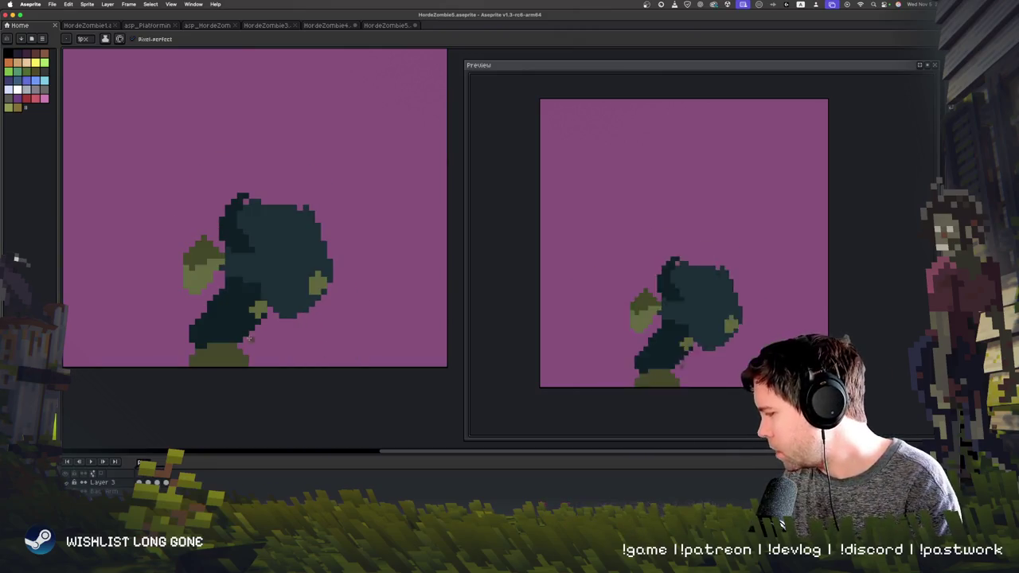
key("Right")
mouse_move(140, 213)
left_mouse_down()
mouse_move(110, 231)
mouse_move(91, 263)
left_mouse_up()
left_click_drag(132, 219, 95, 254)
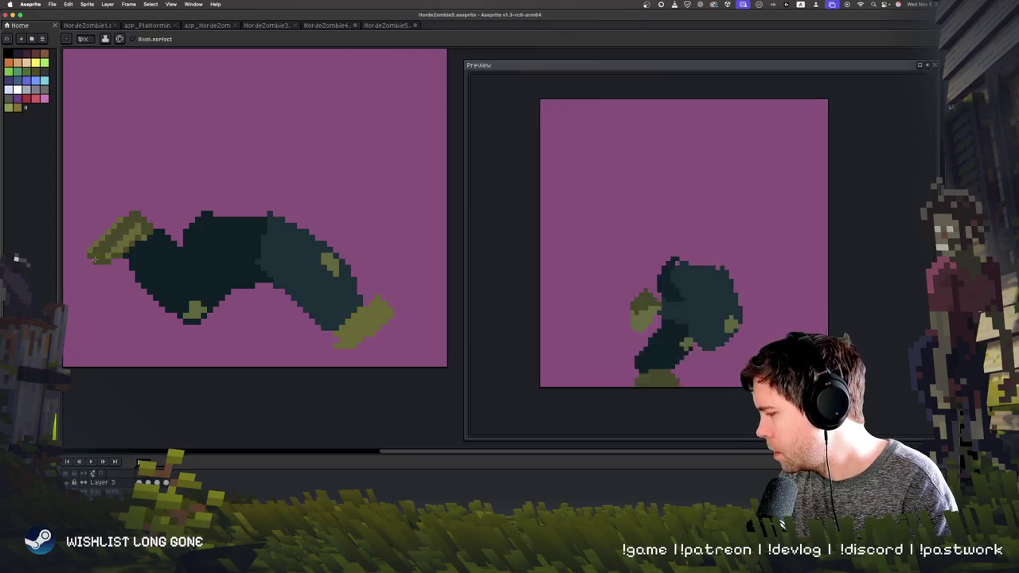
left_click_drag(140, 230, 95, 247)
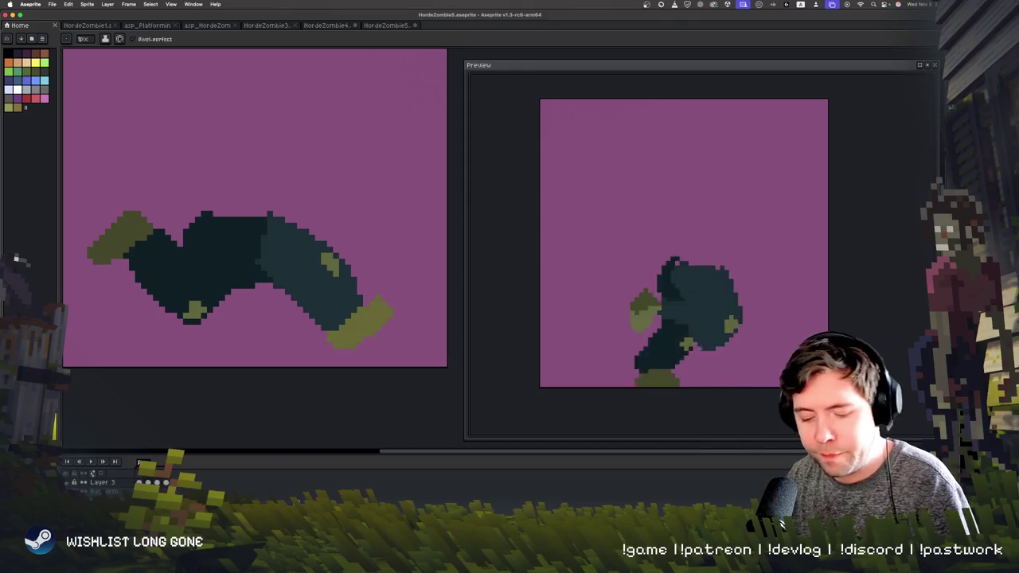
key("Return")
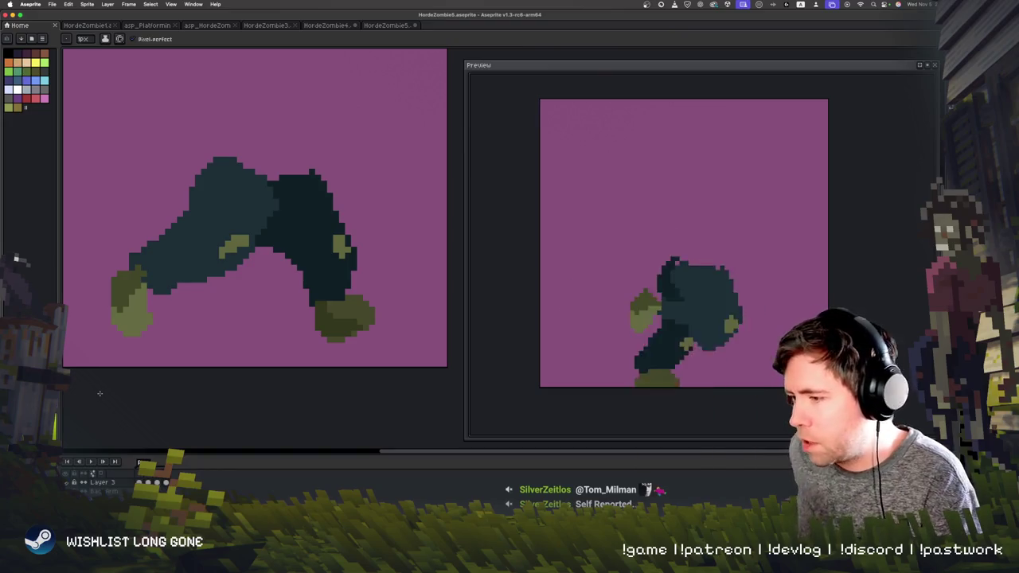
key("Right")
- Raise the lying-pose legs two pixels with a marquee selection
key("Left")
key("Right")
key("Left")
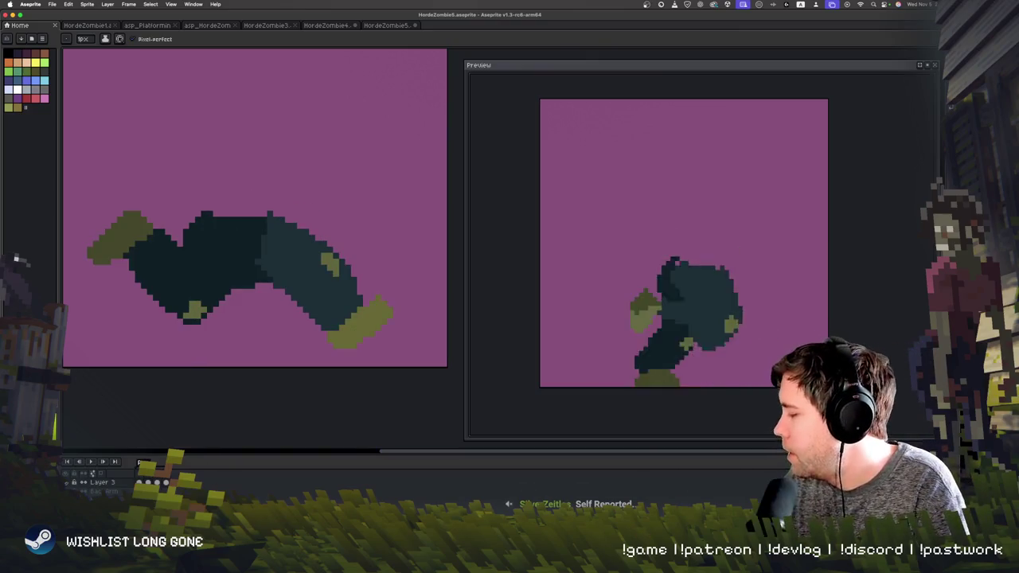
key("m")
left_click_drag(91, 163, 395, 399)
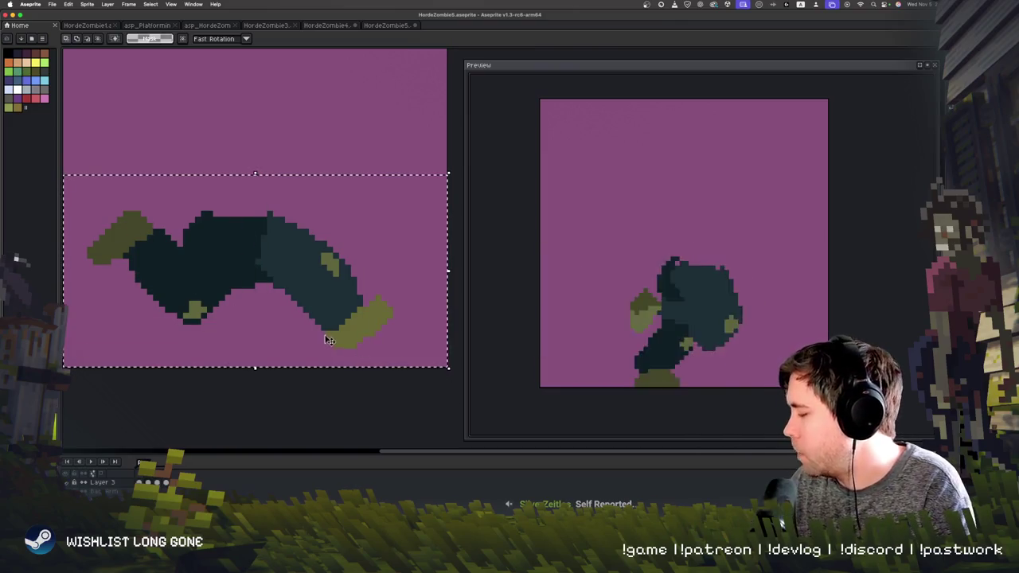
key("Up")
key("Up")
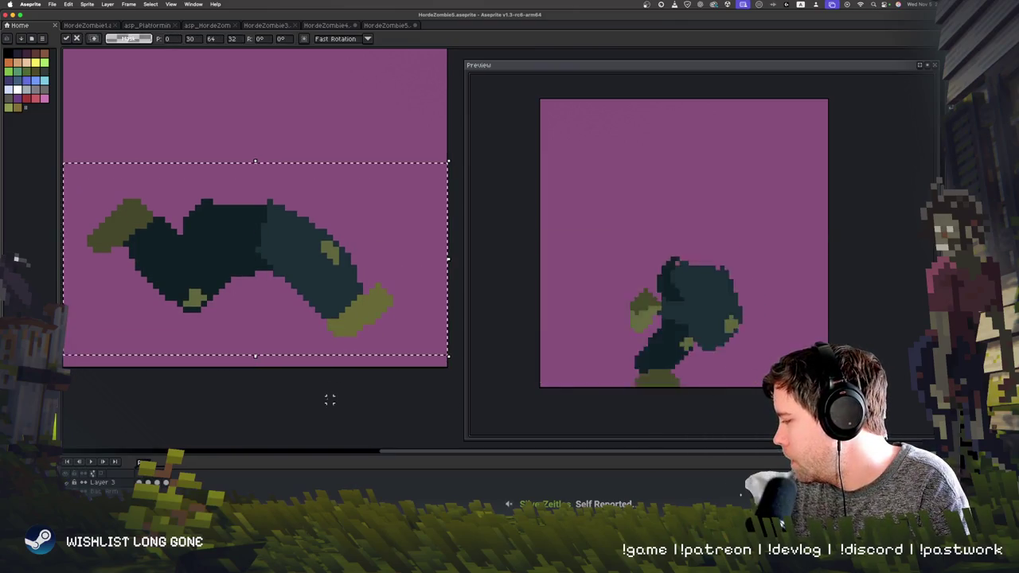
key("Right")
key("Left")
- Lower the hunched figure one pixel and clear the selection
key("Right")
key("Right")
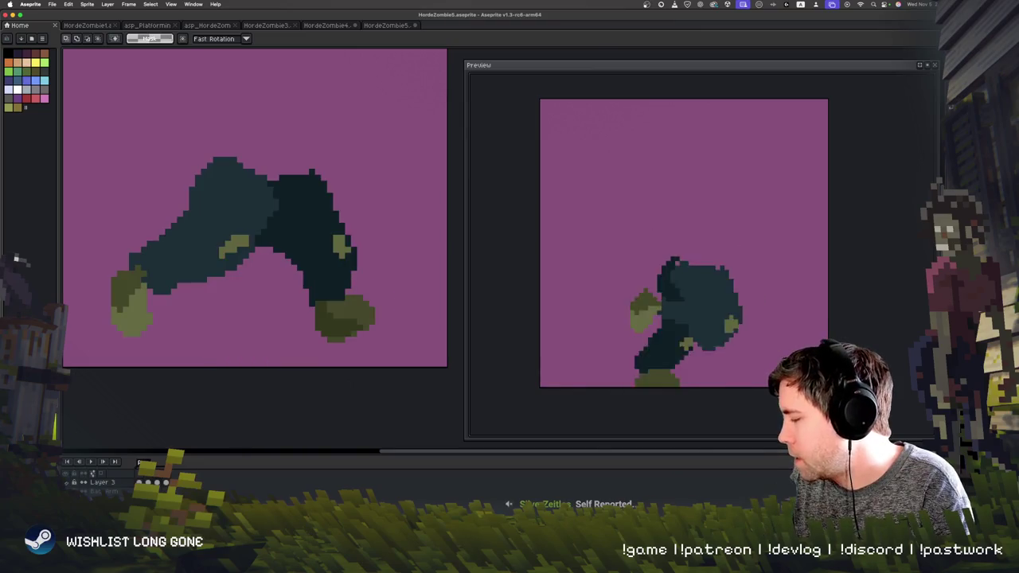
key("Right")
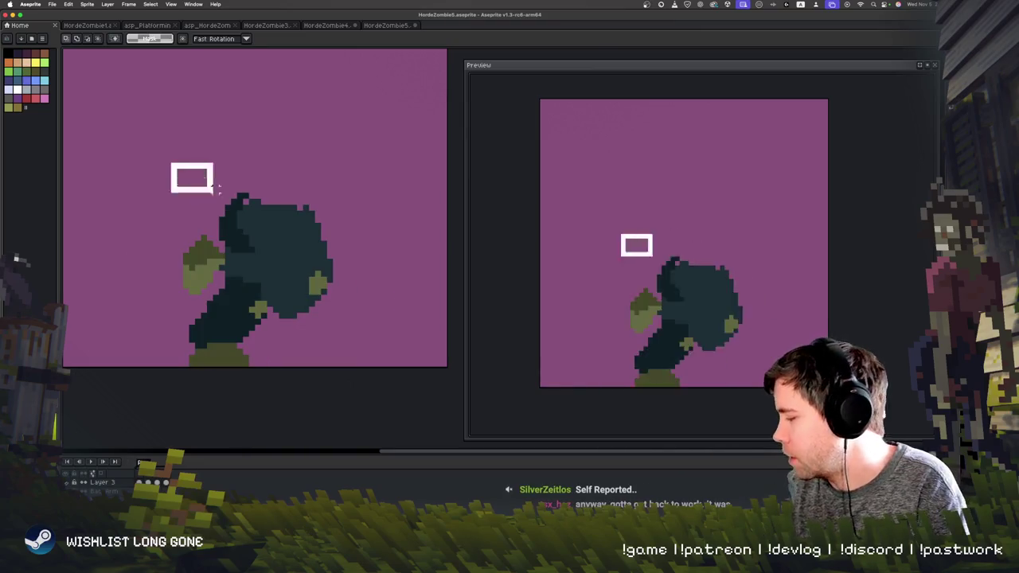
left_click_drag(171, 164, 364, 325)
key("Down")
key("Return")
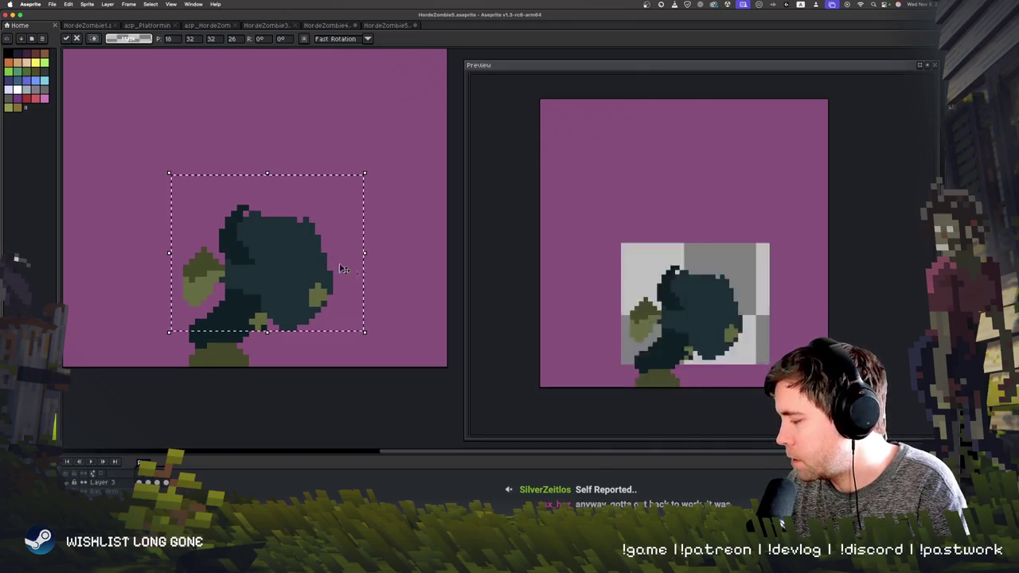
key("ctrl+d")
key("Right")
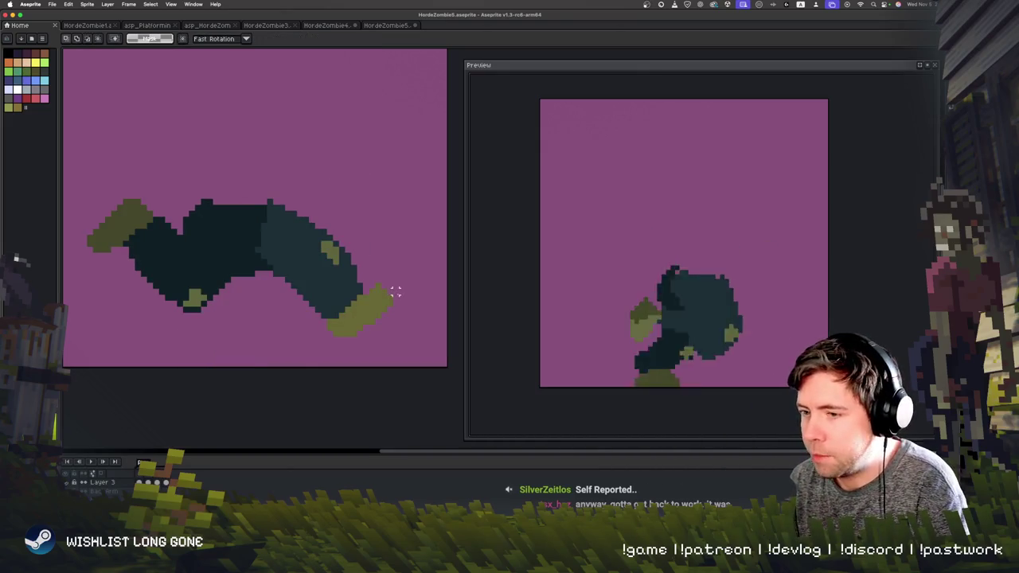
key("Right")
key("Right")
key("Right")
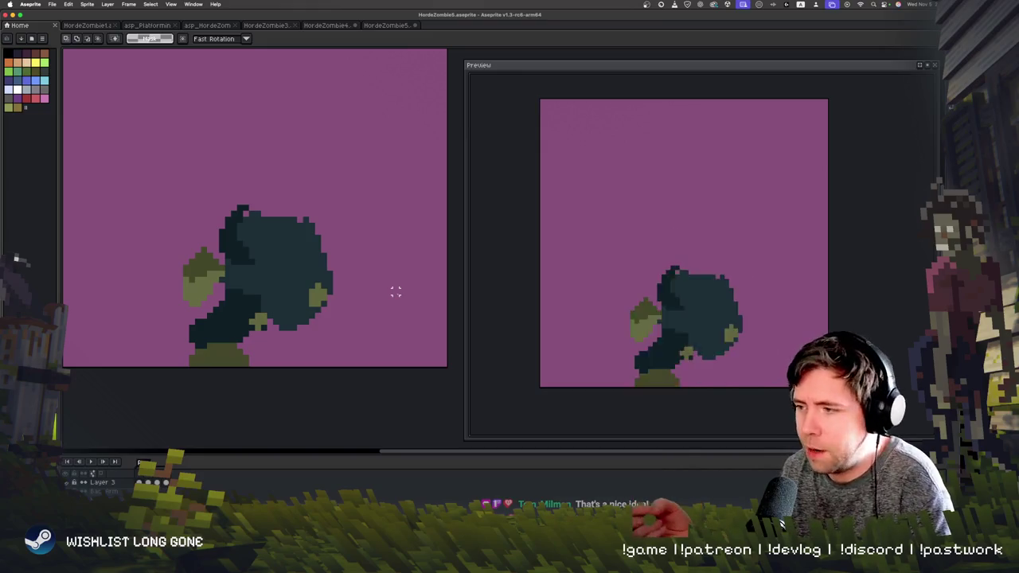
key("Return")
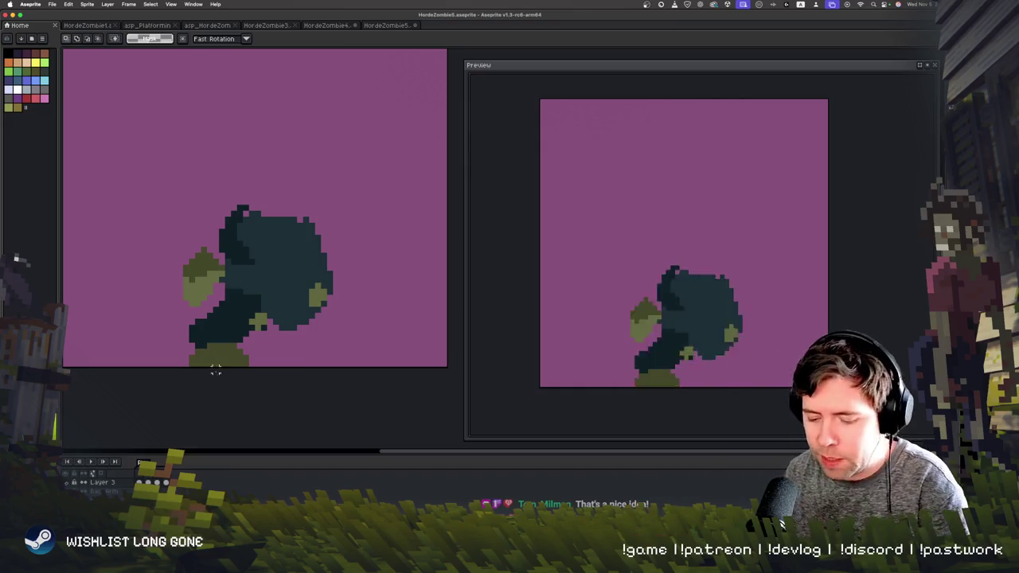
key("i")
key("b")
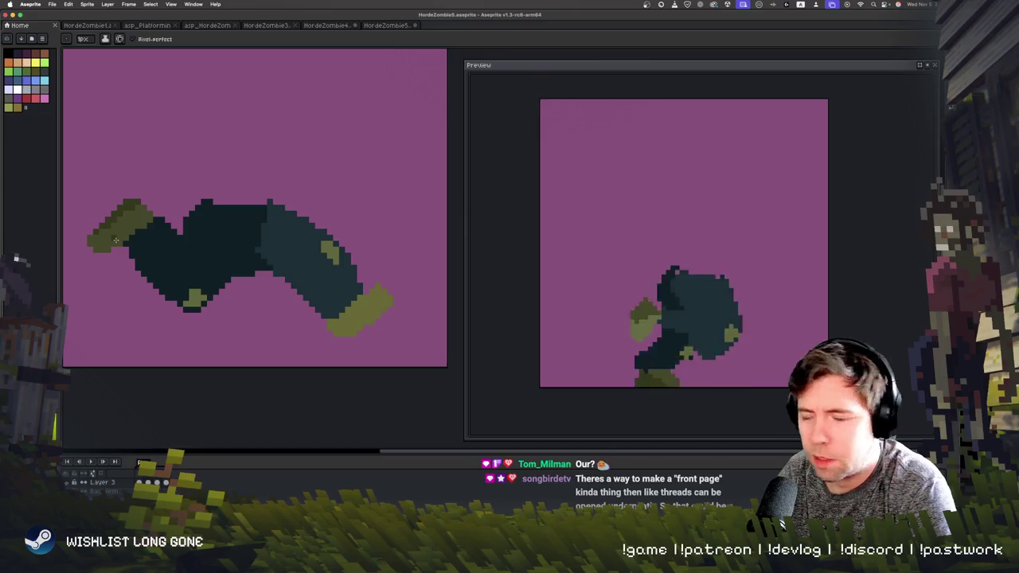
- Step through the walking-leg frames and play the animation
key("Right")
key("Right")
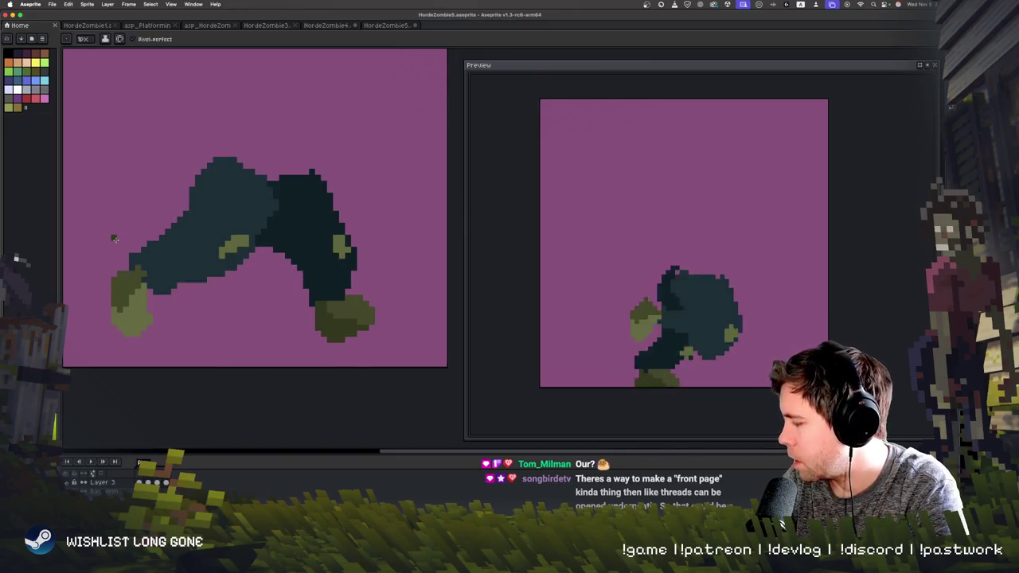
key("Right")
key("Right")
key("Right")
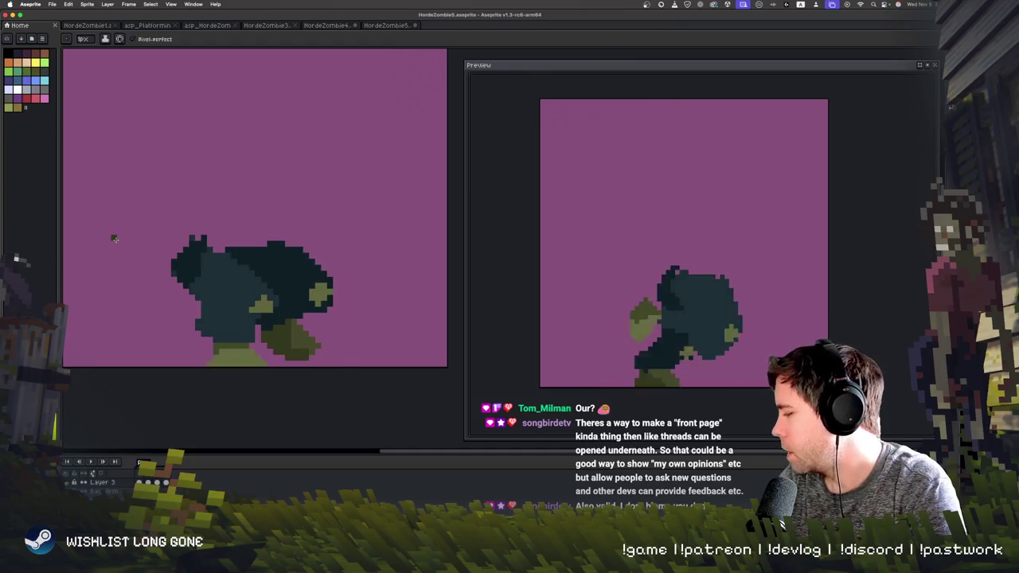
key("Right")
key("Right")
key("Right")
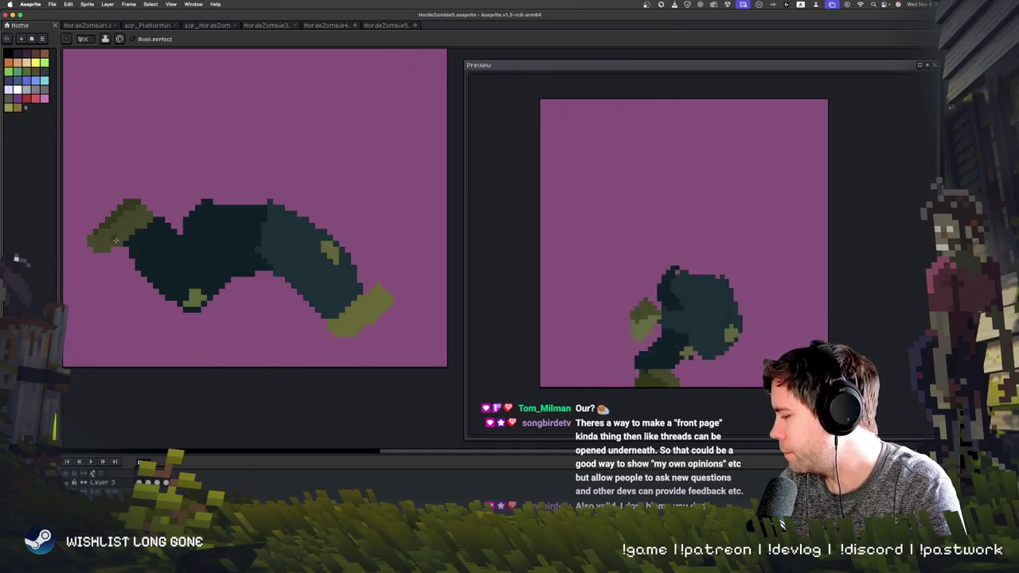
key("Right")
key("Right")
key("Right")
key("Right")
key("Right")
key("Right")
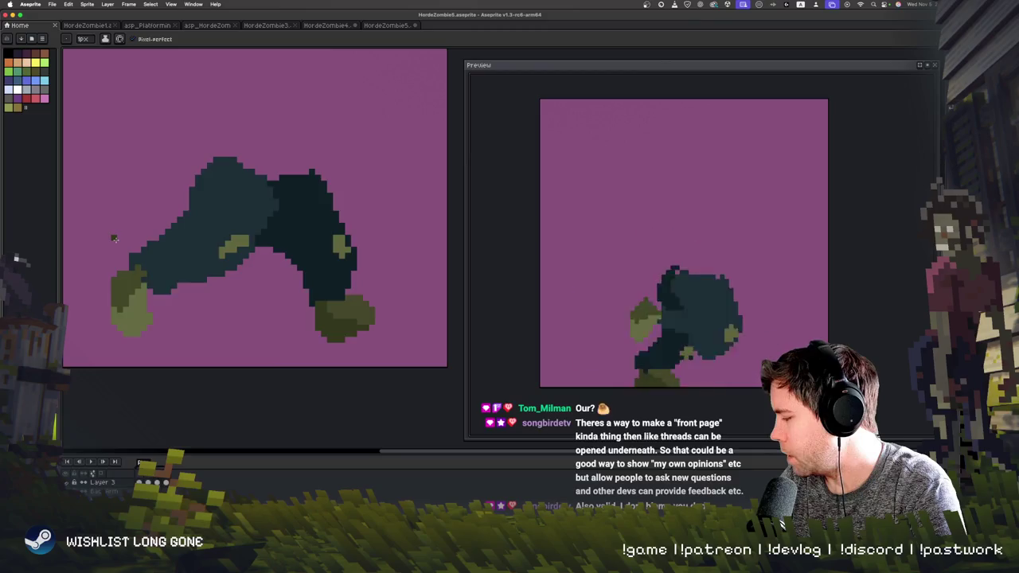
key("Right")
key("Right")
key("Right")
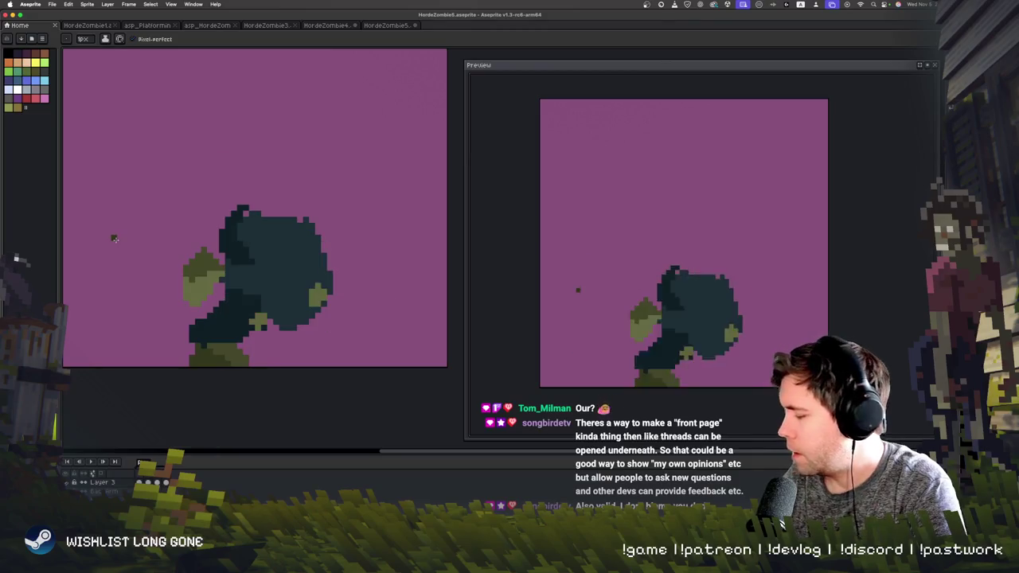
key("i")
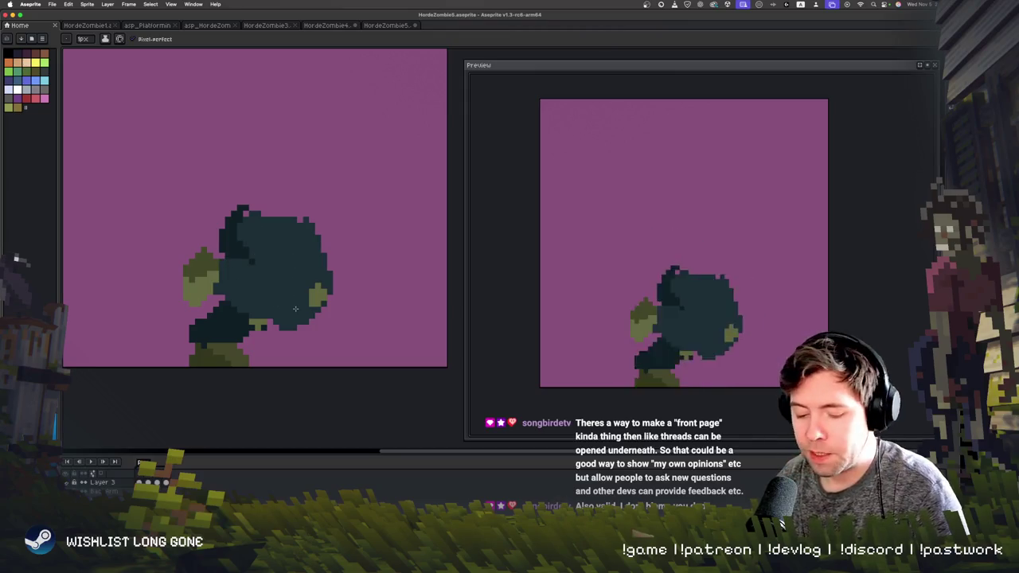
key("Return")
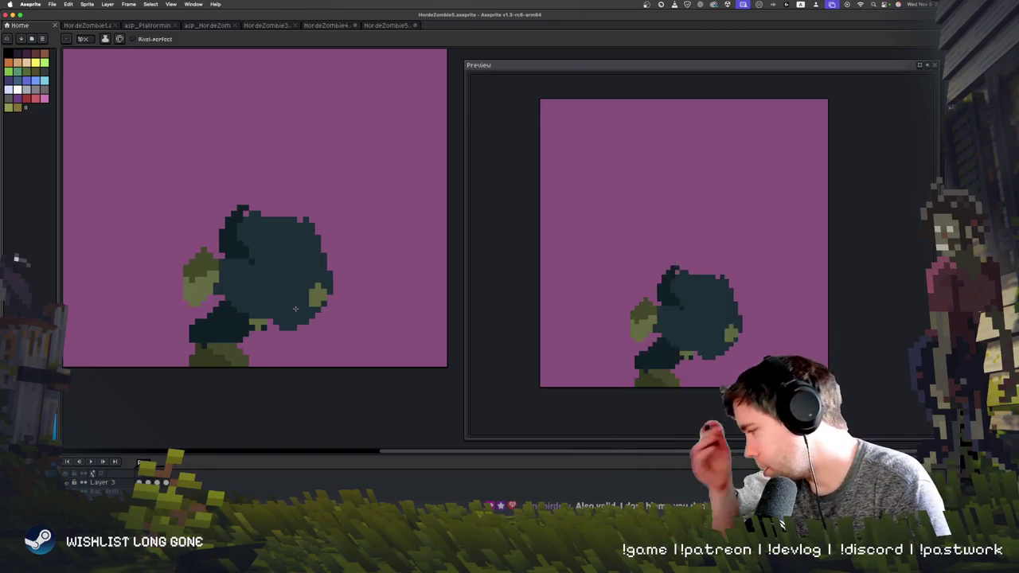
- Try lighter teal shading strips on the trousers, keeping one variant
key("i")
left_click(289, 265)
key("b")
left_click_drag(258, 255, 199, 207)
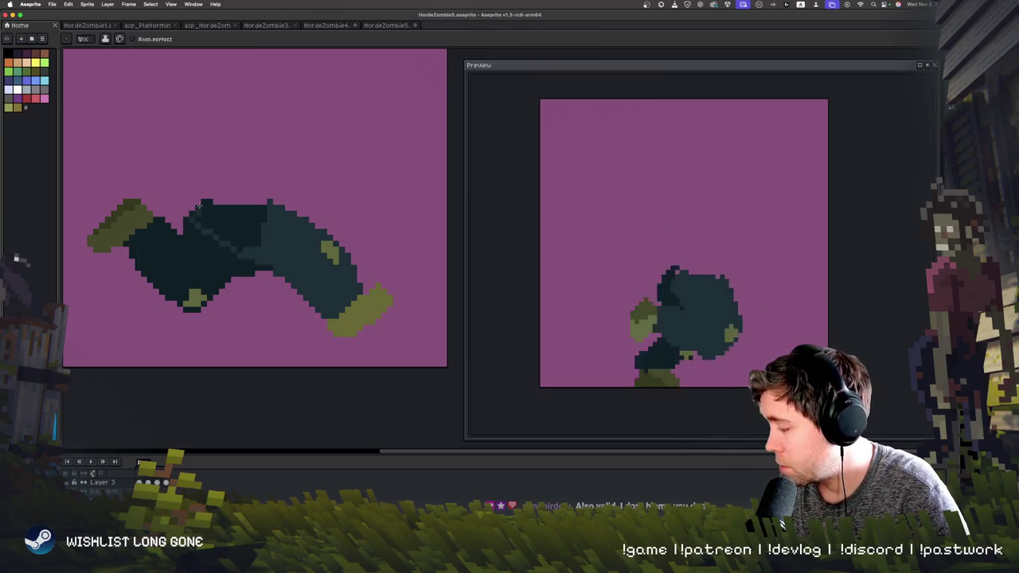
key("ctrl+z")
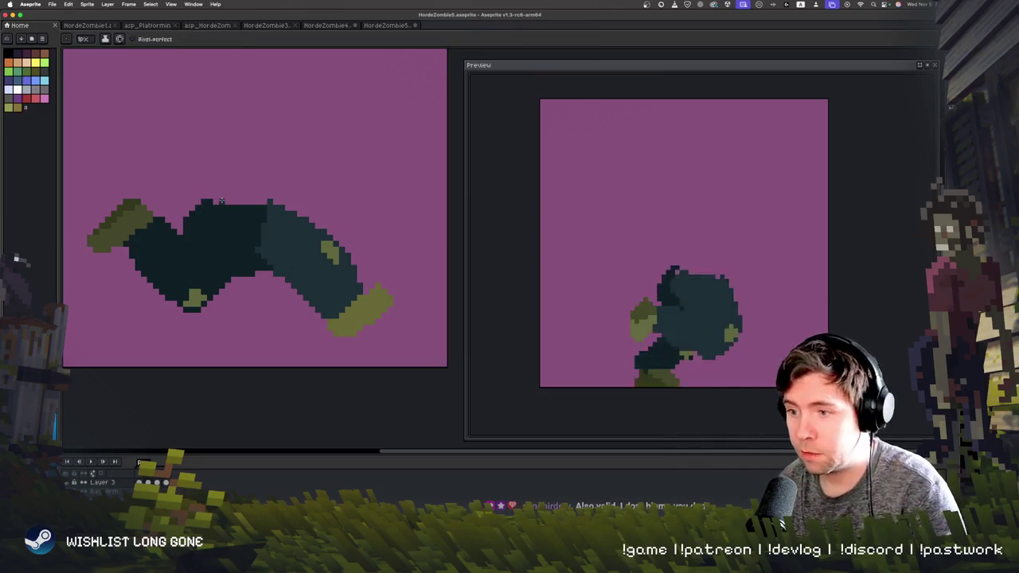
left_click_drag(209, 203, 211, 236)
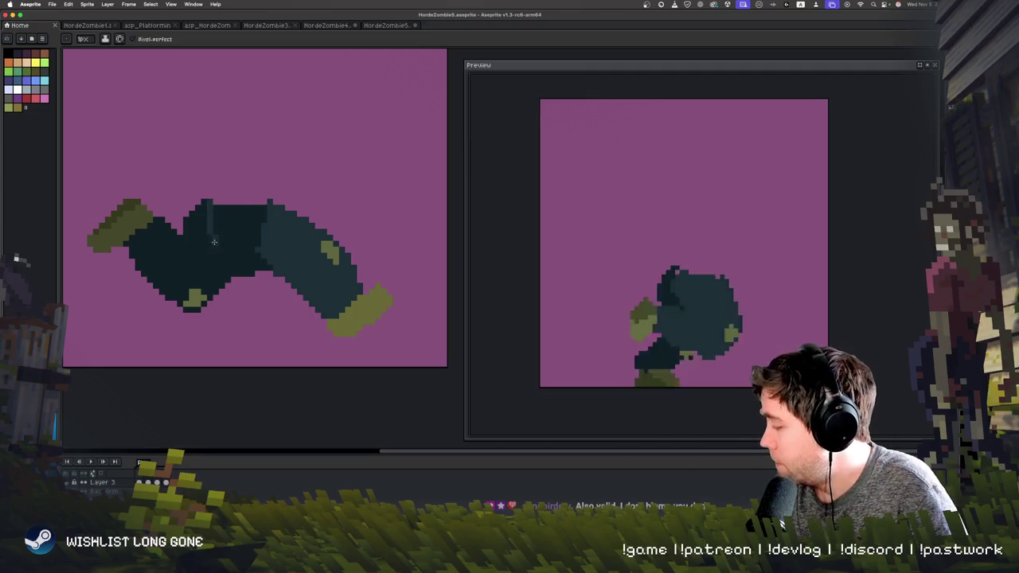
key("ctrl+z")
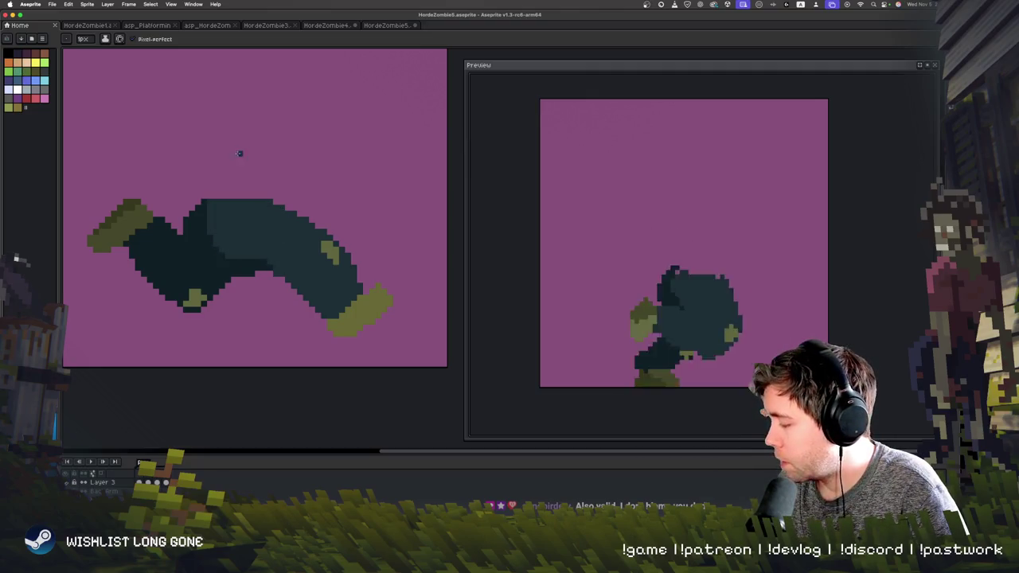
key("ctrl+z")
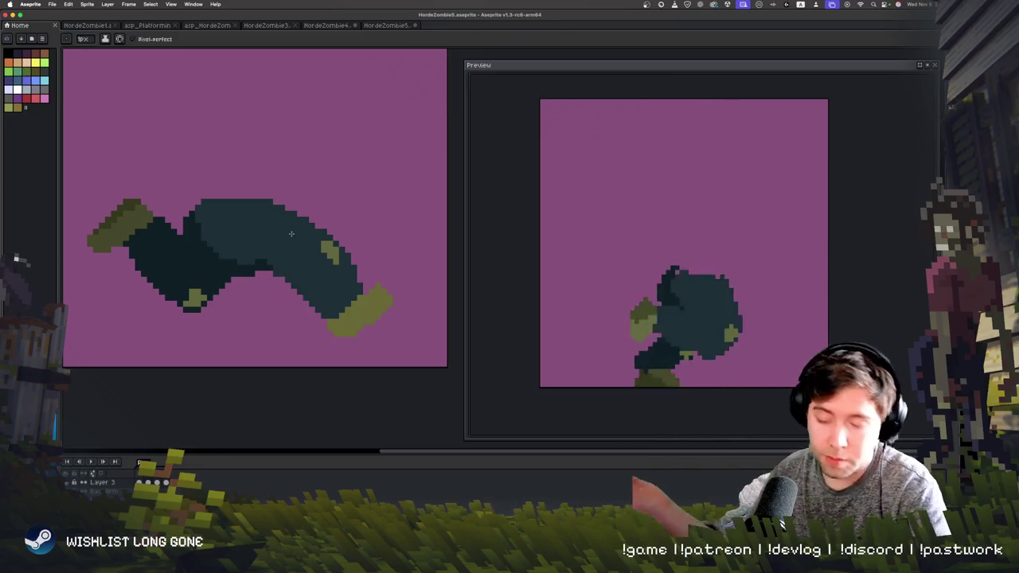
- Add dark pixels near the left foot on the hunched frame
key("i")
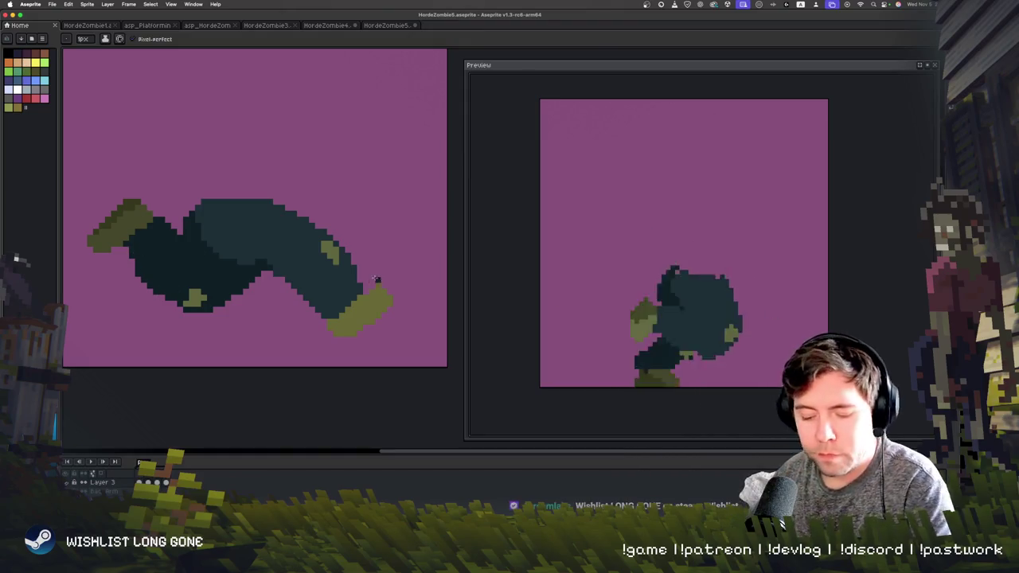
key("period")
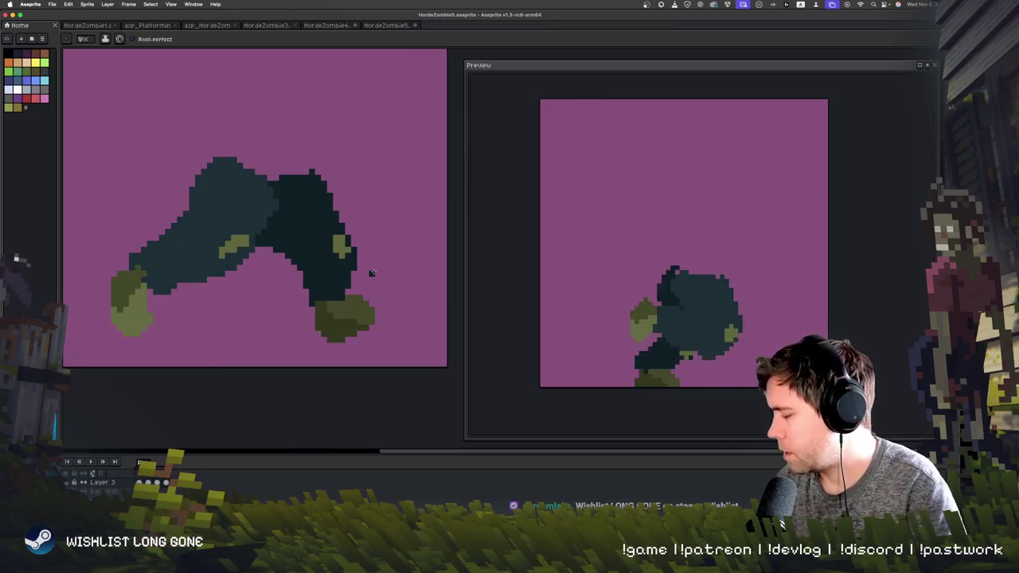
left_click(140, 276)
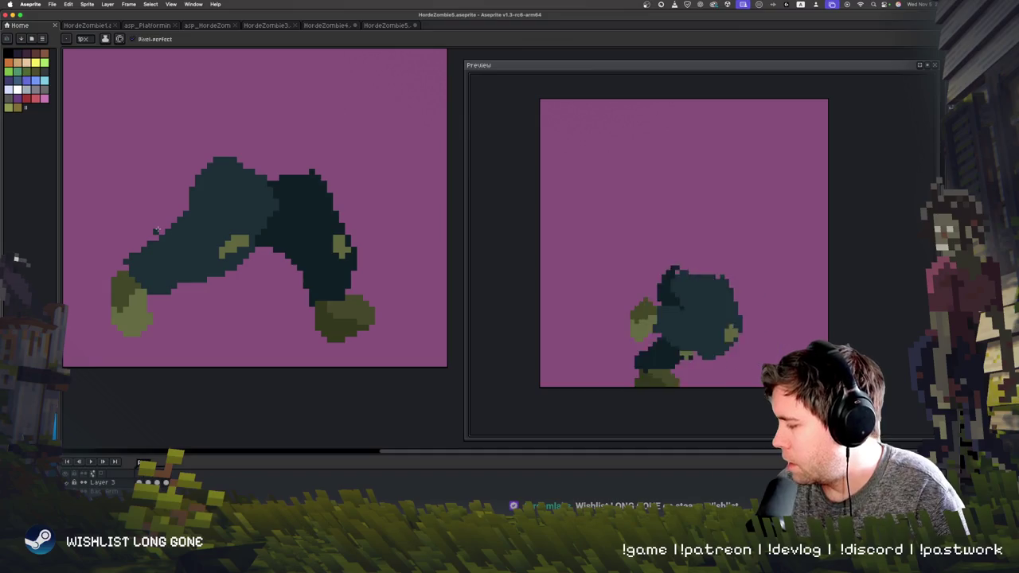
- Add dark outline pixels along the left leg, the head's upper-left edge and the arm
left_click(157, 299)
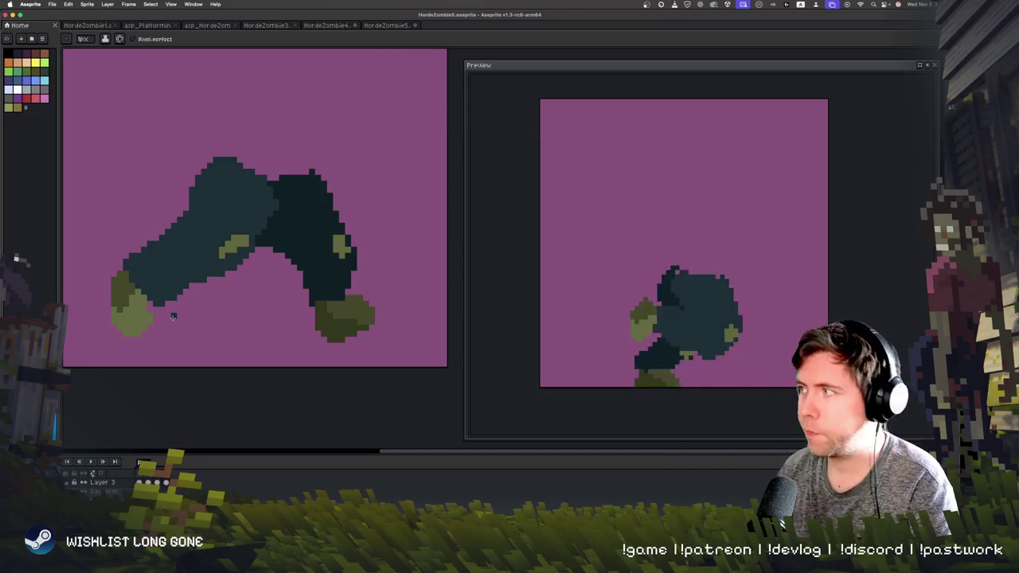
key("Return")
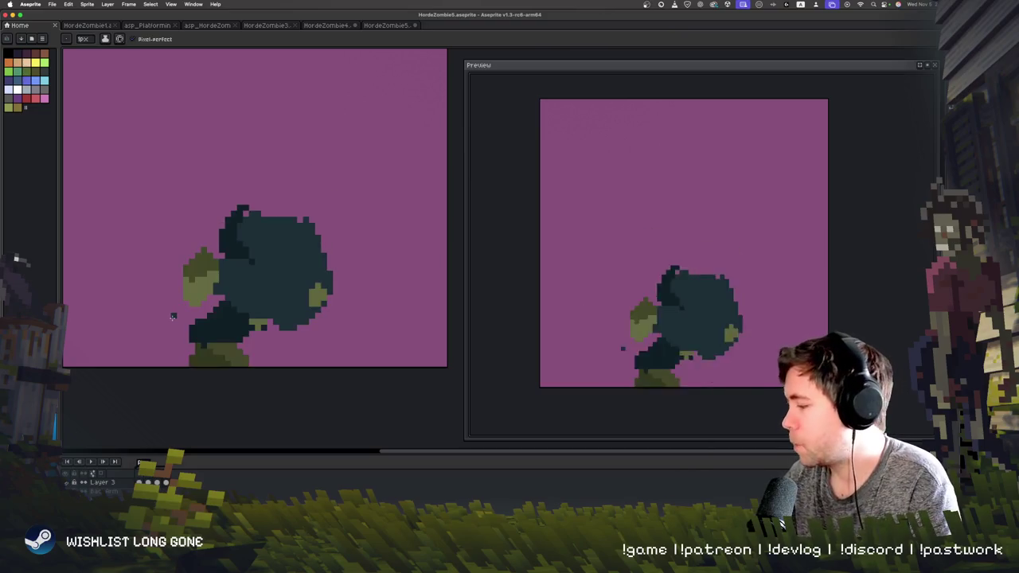
key("Left")
key("i")
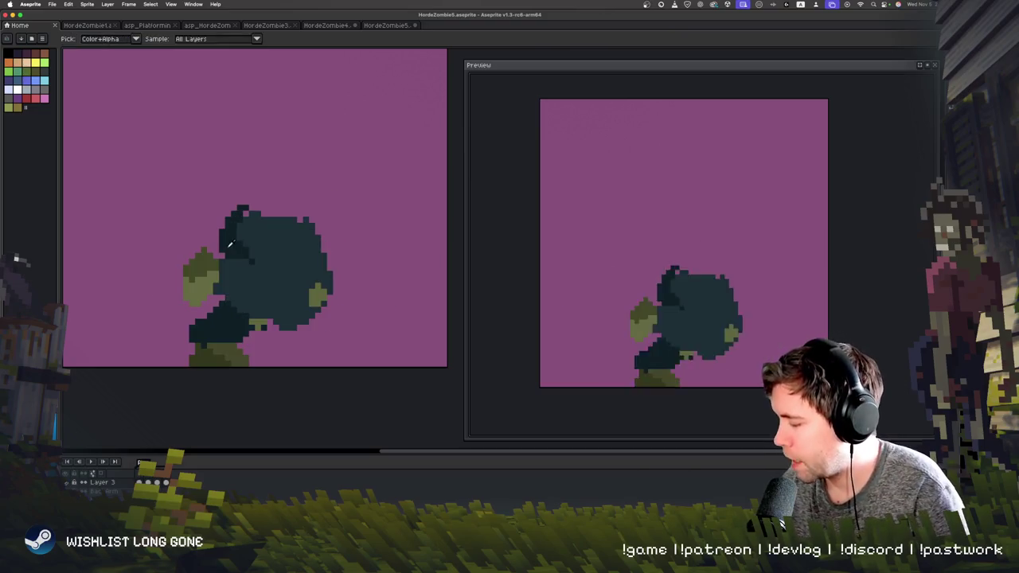
left_click_drag(225, 226, 217, 239)
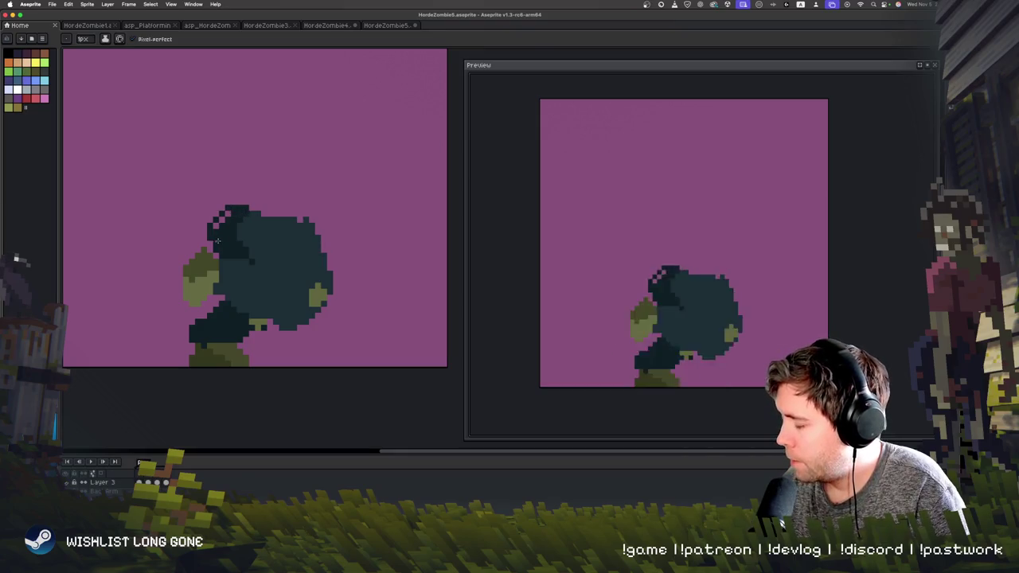
left_click(205, 309)
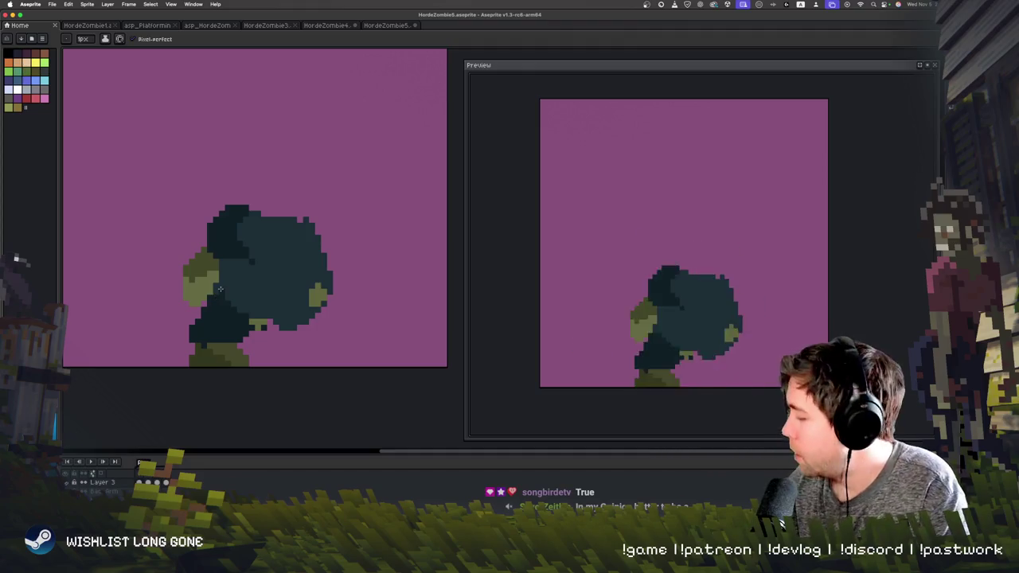
- Cover the olive leg patch with dark teal and add olive pixels on the body's lower edge
key("Right")
key("Right")
key("Right")
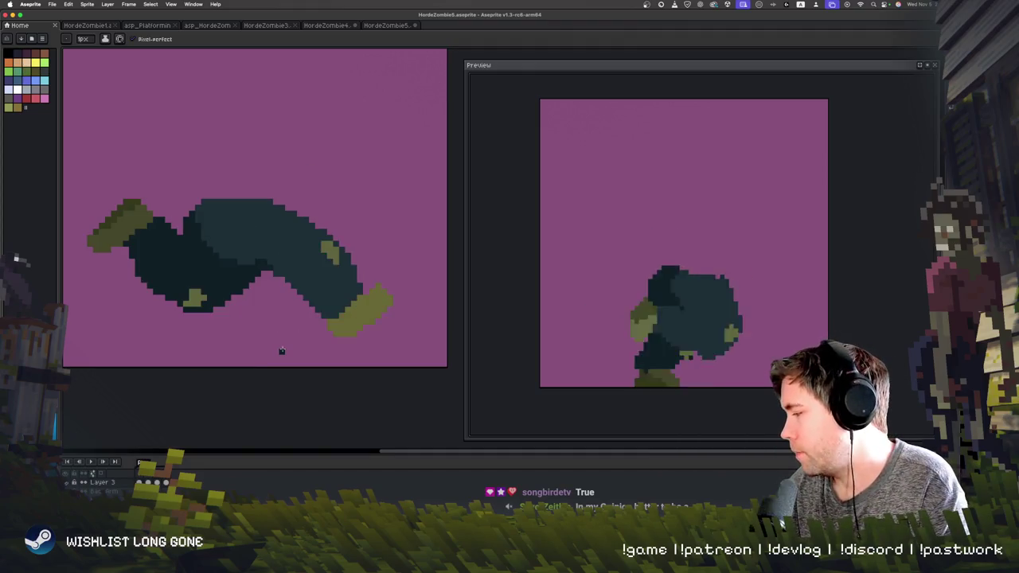
key("Right")
key("Right")
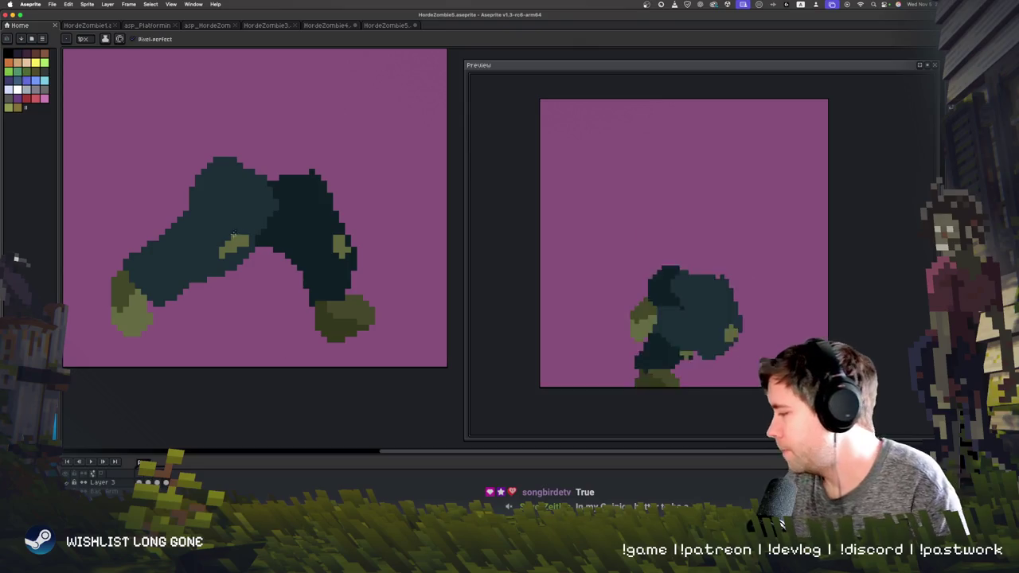
key("i")
left_click(243, 221)
key("b")
left_click_drag(224, 252, 247, 239)
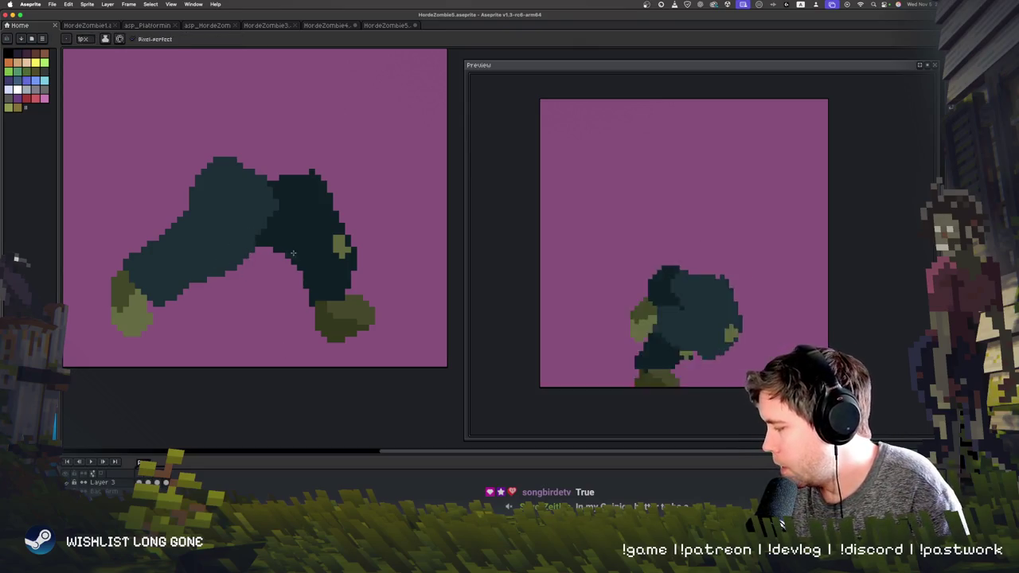
left_click(347, 244)
left_click_drag(205, 274, 231, 261)
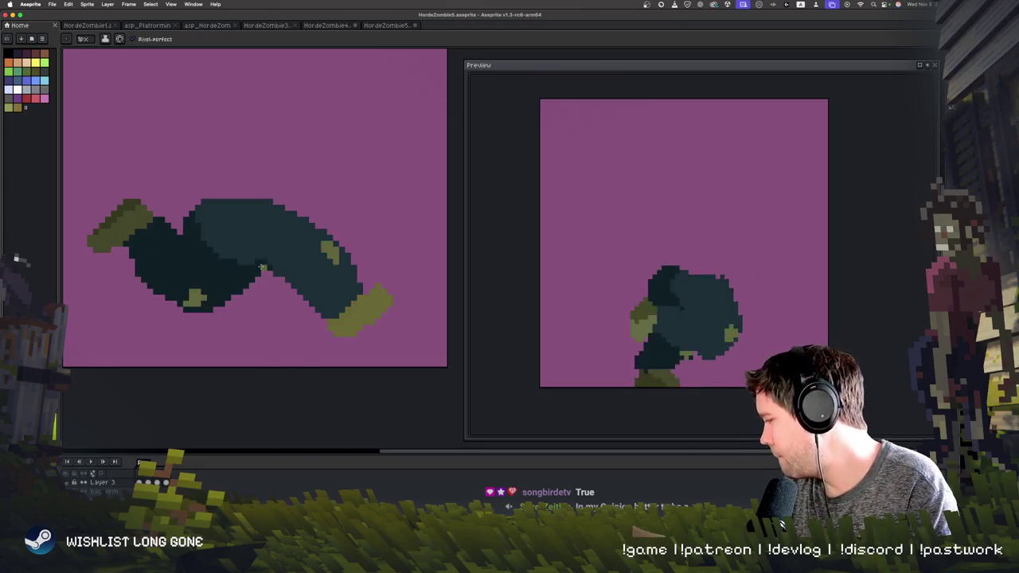
key("Right")
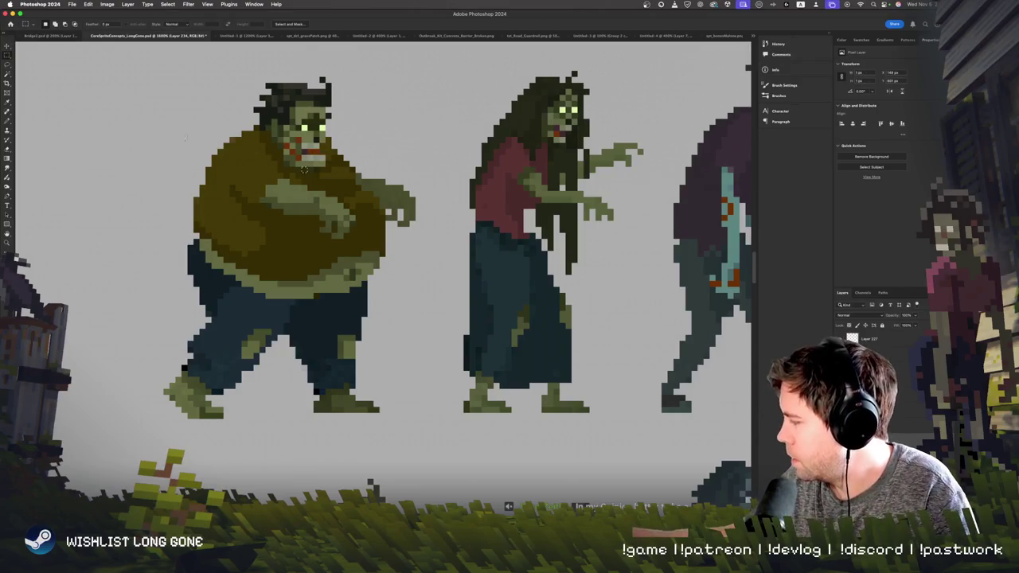
- Lasso the fat zombie's upper body in Photoshop and paste it lower onto the Aseprite legs frame
right_click(9, 62)
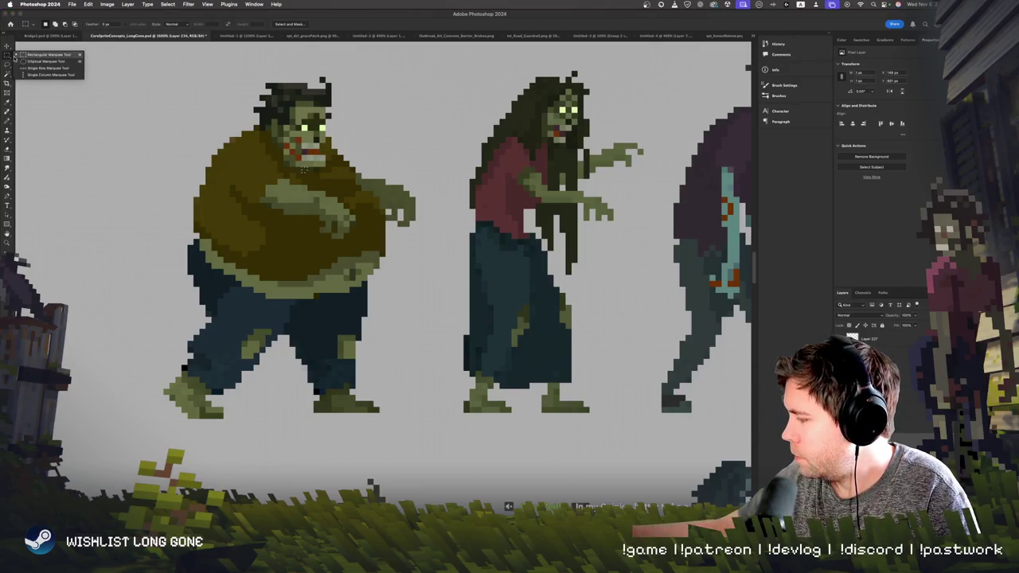
left_click(10, 62)
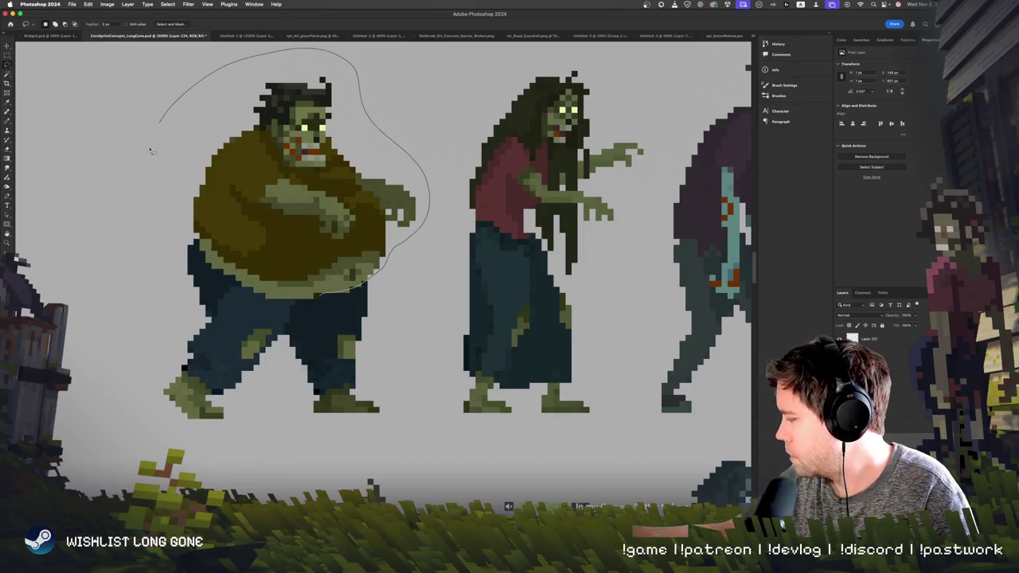
left_click_drag(314, 300, 319, 297)
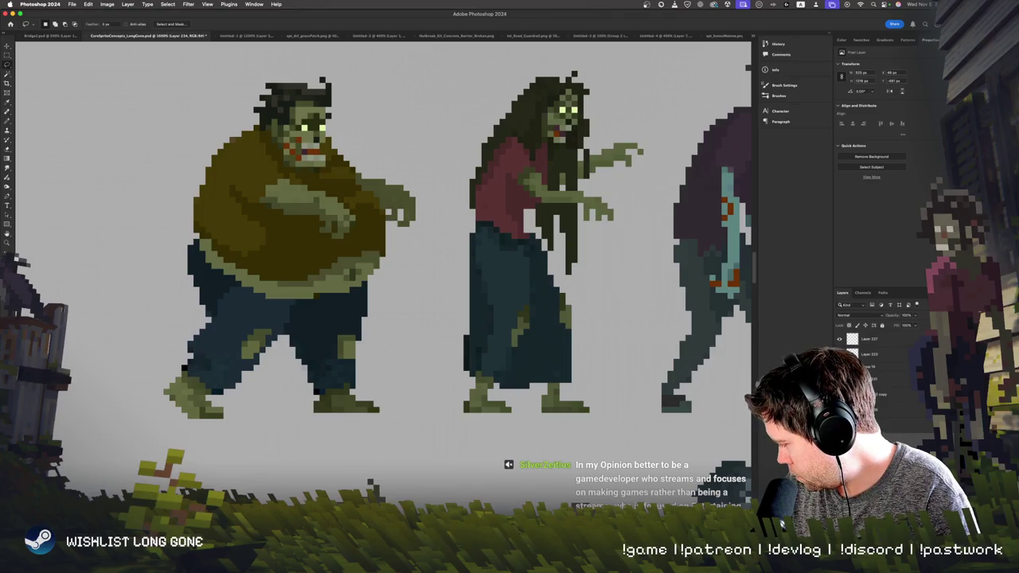
key("super+Tab")
key("super+v")
left_click_drag(309, 114, 301, 215)
key("Return")
- Add a new layer and paste the zombie body into place above the legs
key("ctrl+z")
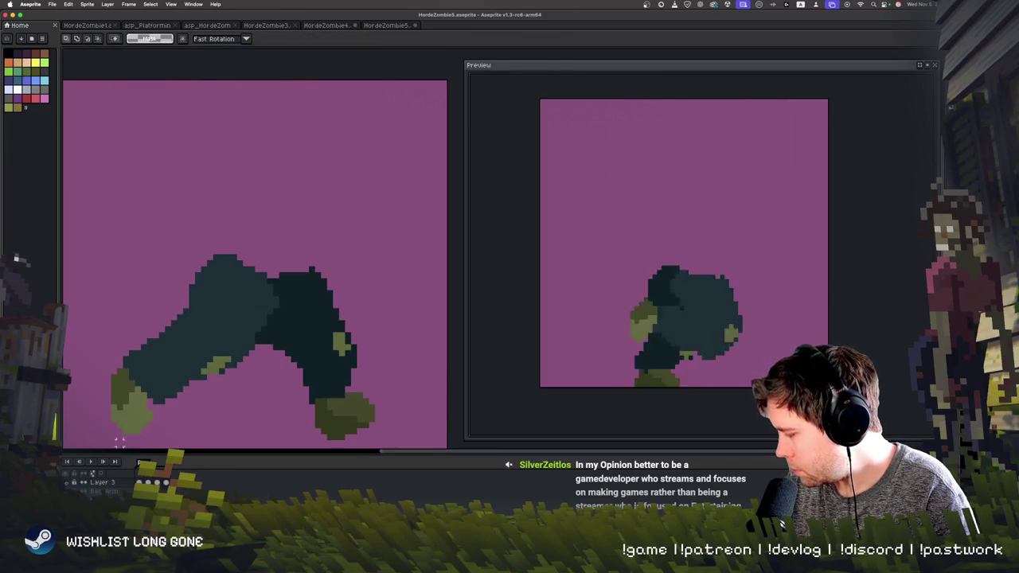
right_click(102, 484)
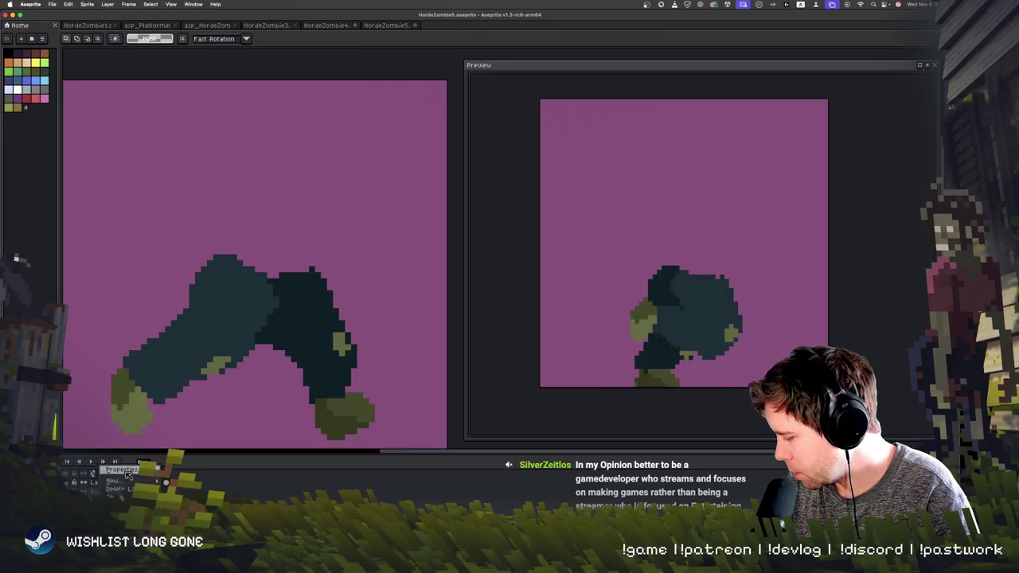
left_click(208, 484)
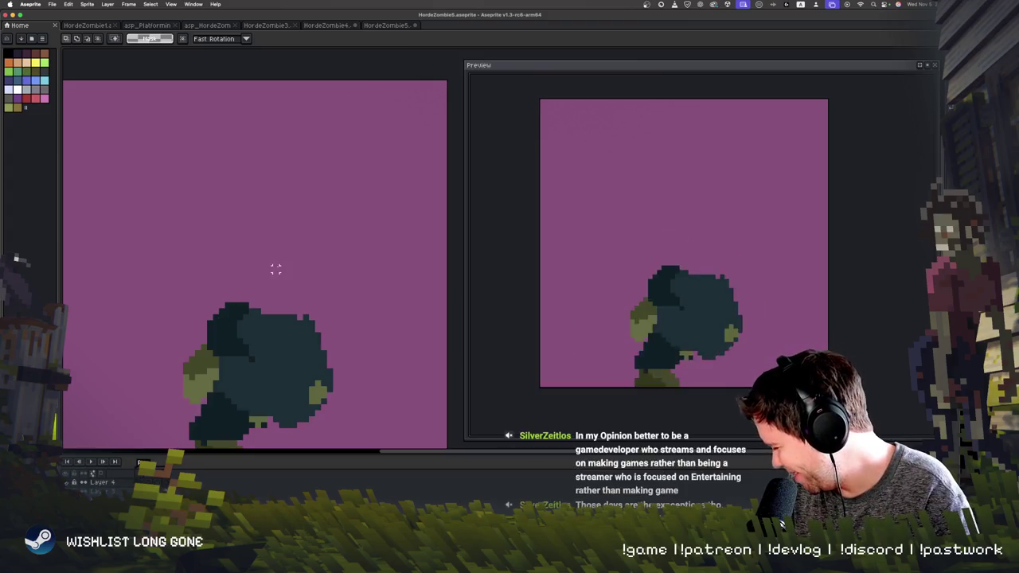
key("ctrl+v")
left_click_drag(321, 213, 332, 249)
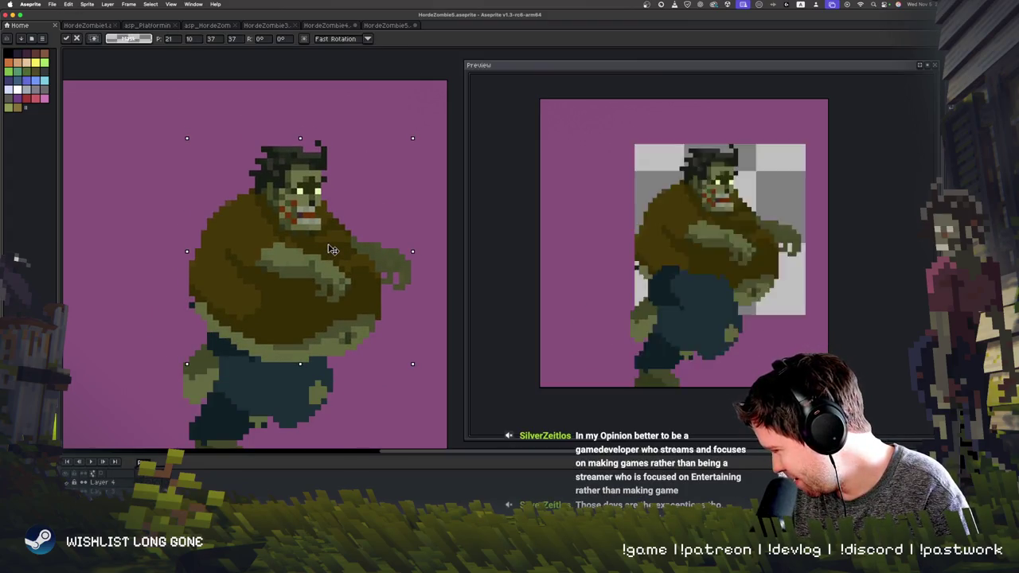
key("Return")
left_click_drag(260, 376, 259, 307)
key("m")
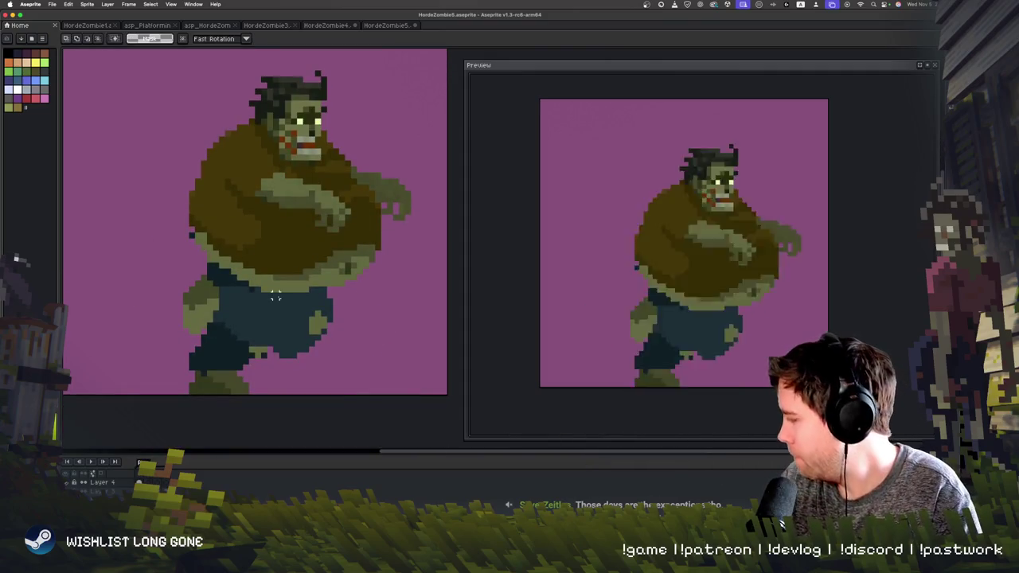
key("ctrl+z")
key("ctrl+v")
mouse_move(304, 309)
left_mouse_down()
mouse_move(304, 175)
mouse_move(293, 180)
left_mouse_up()
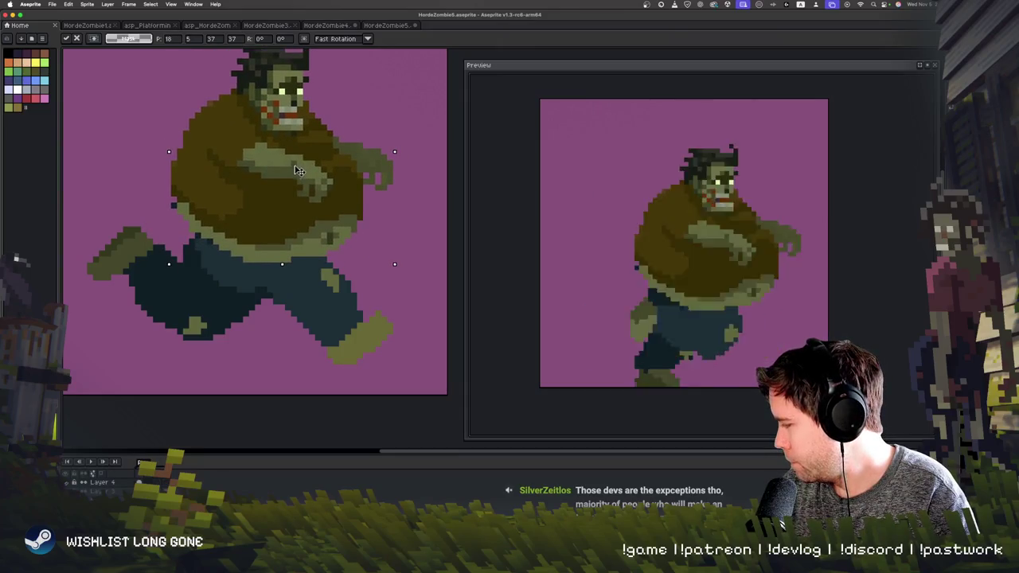
left_click(341, 348)
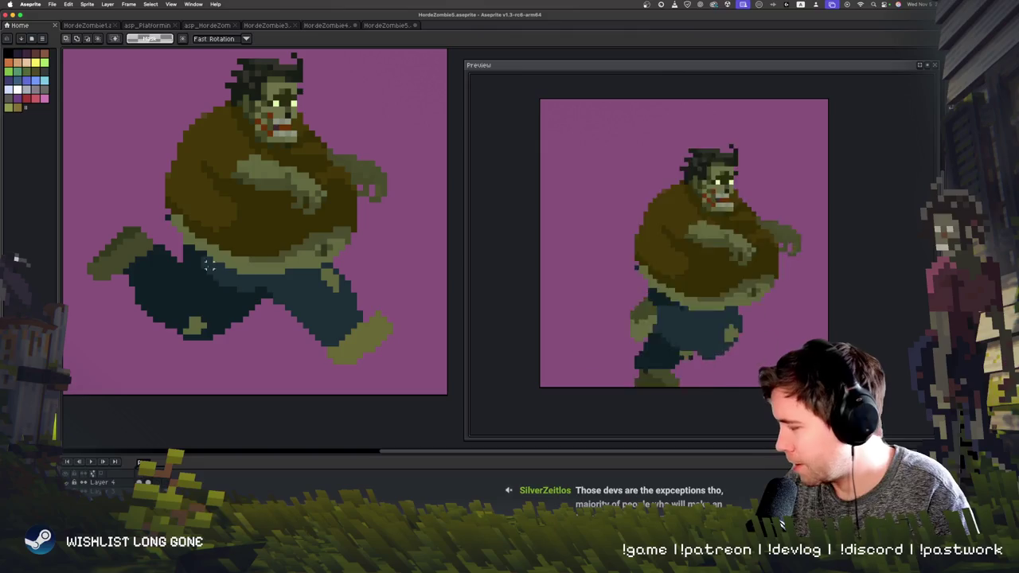
- Paste the body onto the next two leg frames, nudging it over the trousers
key("Right")
key("super+v")
key("Up")
key("Up")
key("Up")
key("Down")
key("Down")
key("Down")
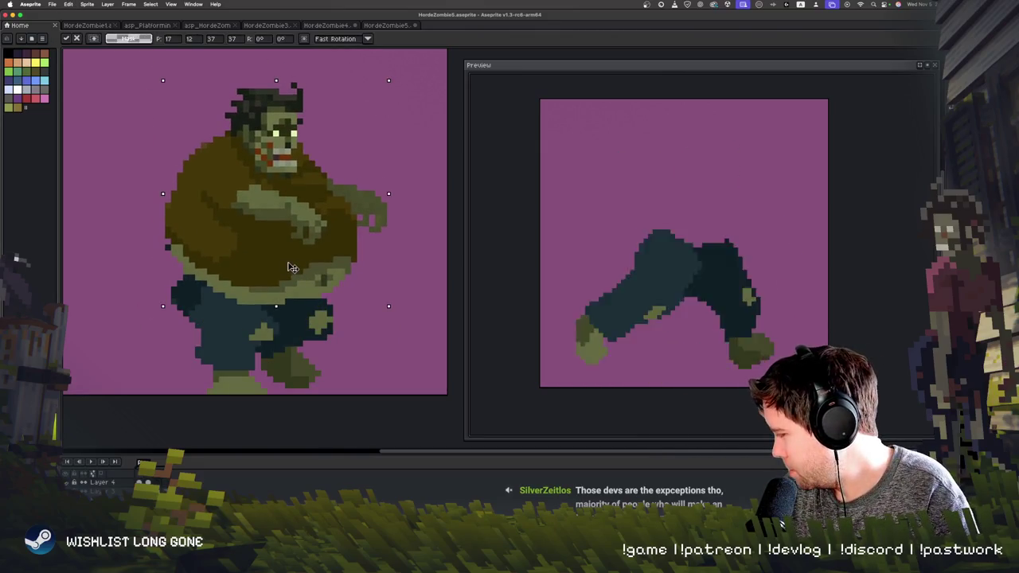
key("Left")
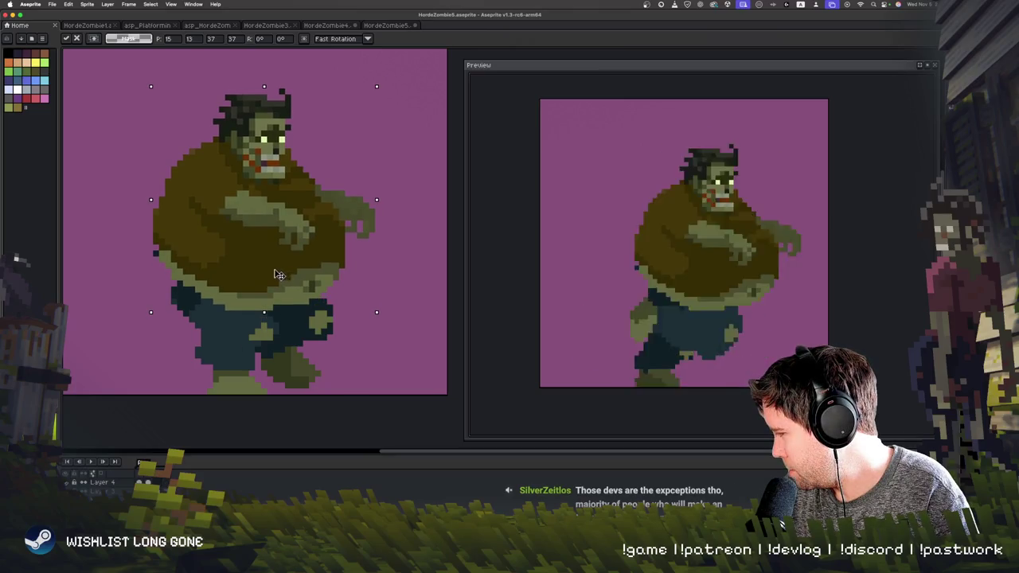
left_click(396, 289)
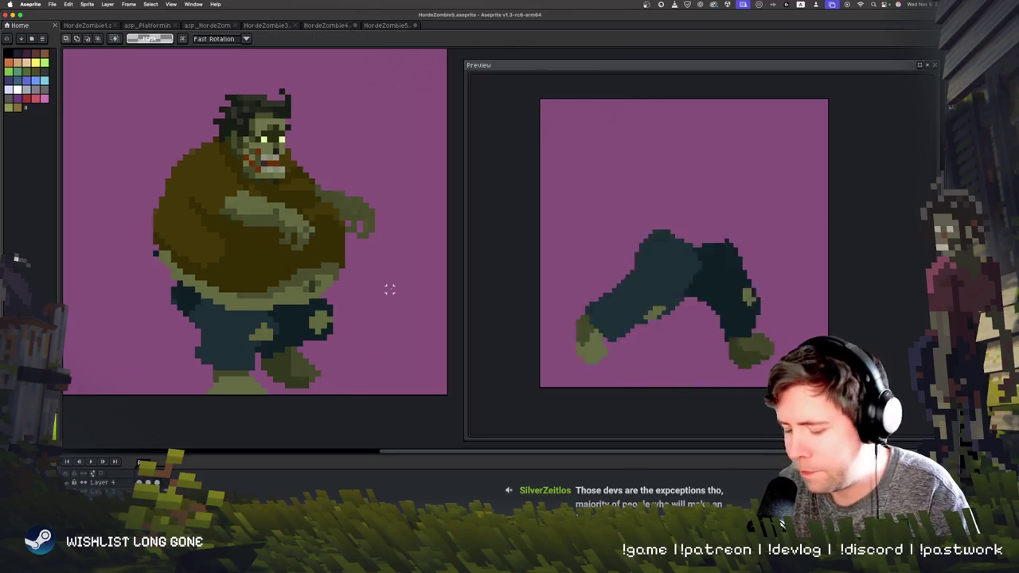
key("Right")
key("super+v")
key("Up")
key("Up")
key("Up")
key("Right")
key("Right")
key("Right")
left_click_drag(301, 219, 281, 231)
key("Return")
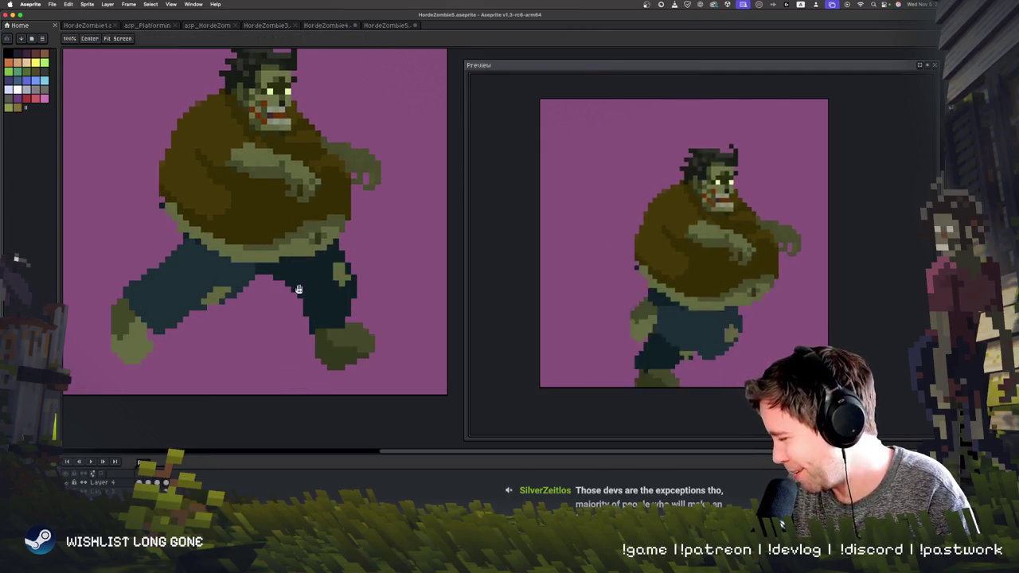
- Paste and nudge the body over the trousers on the following frame too
key("Right")
key("super+v")
key("Up")
key("Up")
key("Up")
key("Right")
key("Right")
key("Right")
key("Down")
key("Down")
key("Down")
key("Left")
key("Left")
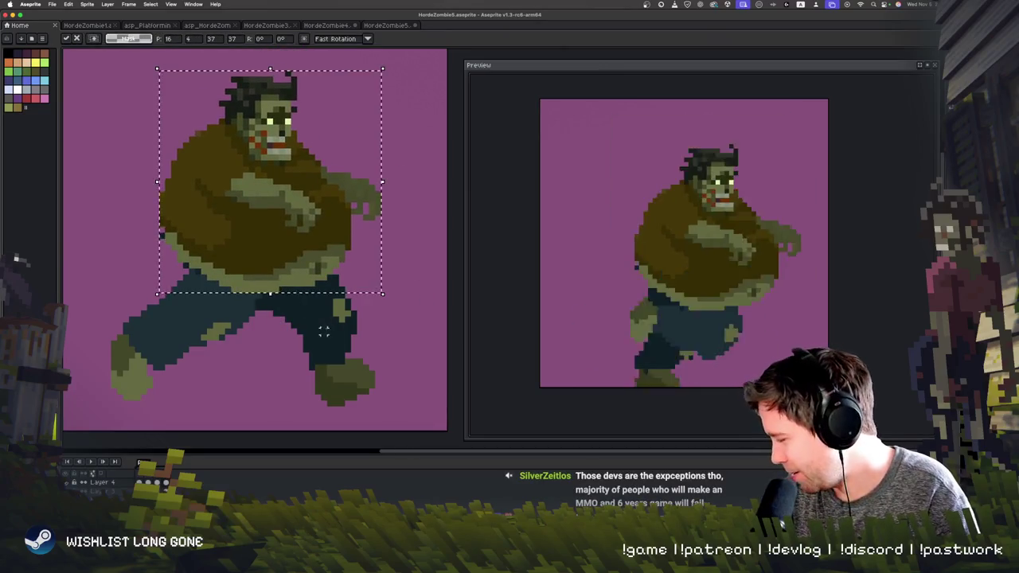
key("Return")
left_click_drag(258, 338, 258, 344)
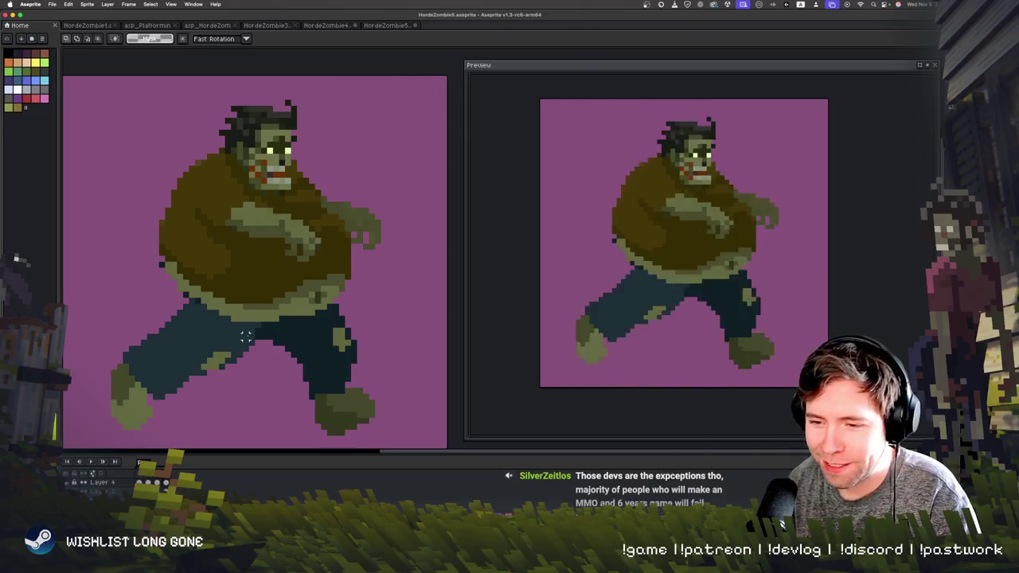
key("b")
key("alt")
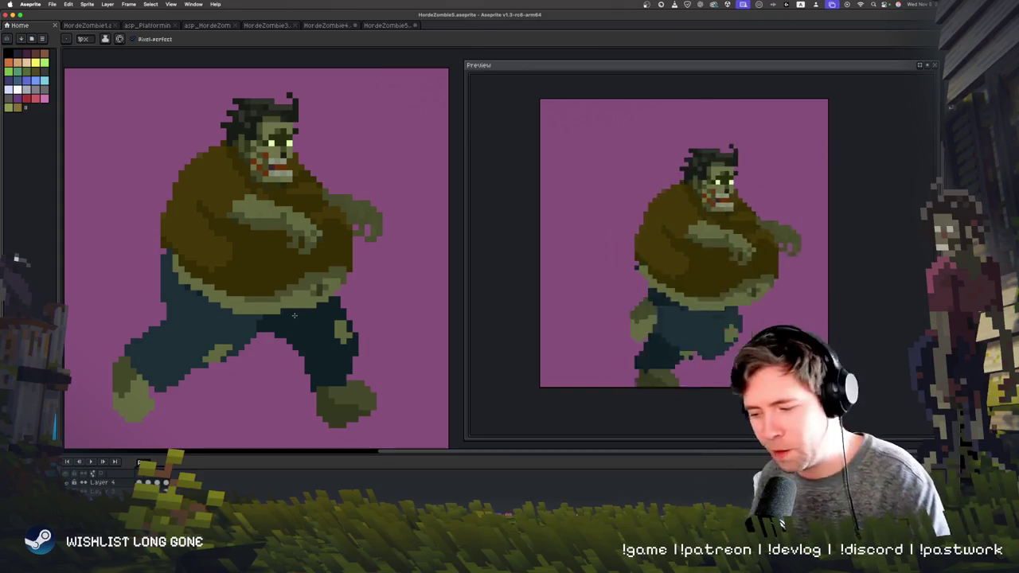
- Pan the view and move to the frame with the fat body over the standing legs
left_click_drag(288, 387, 308, 413)
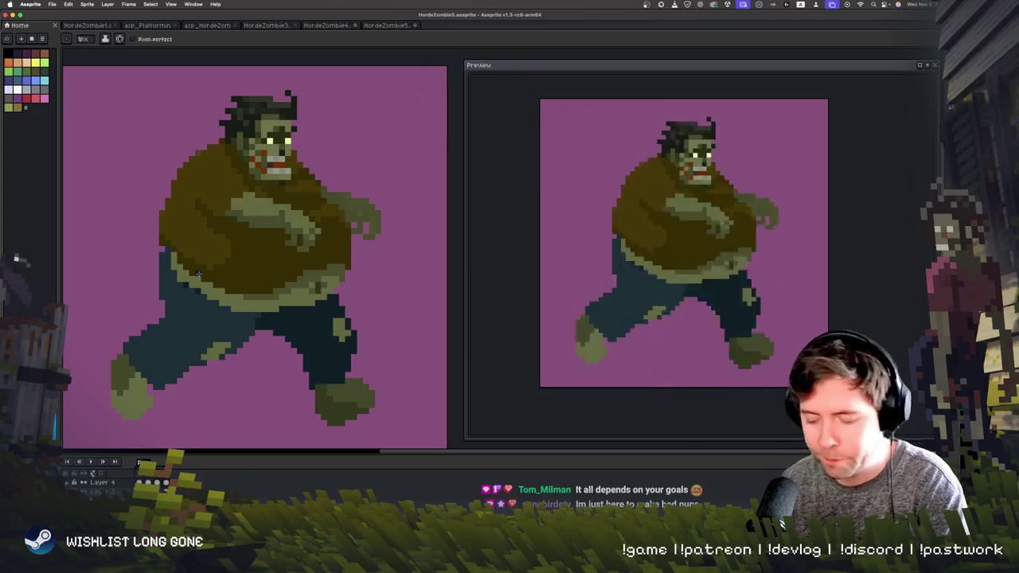
key("period")
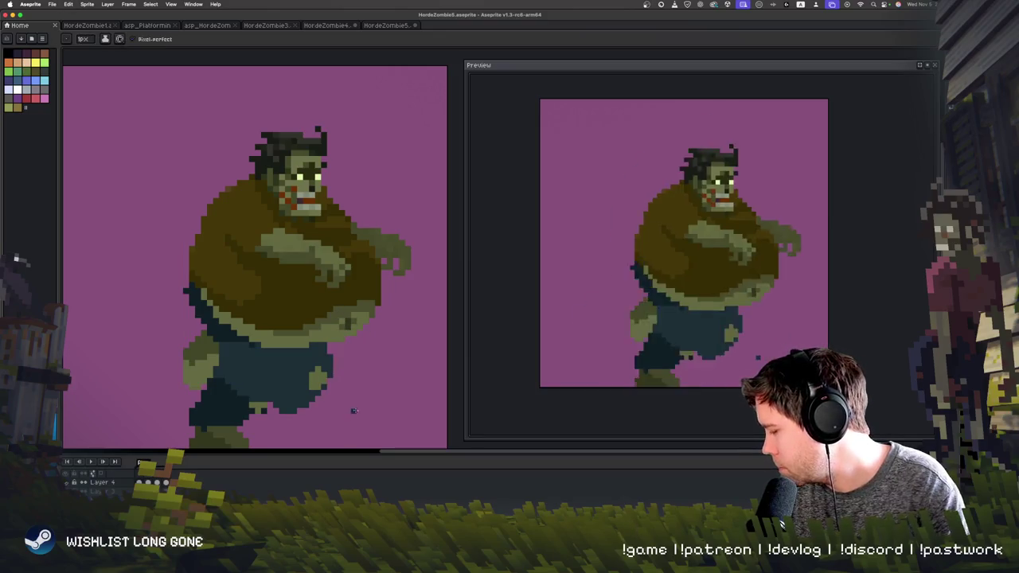
scroll(355, 411, "down", 3)
scroll(348, 324, "down", 2)
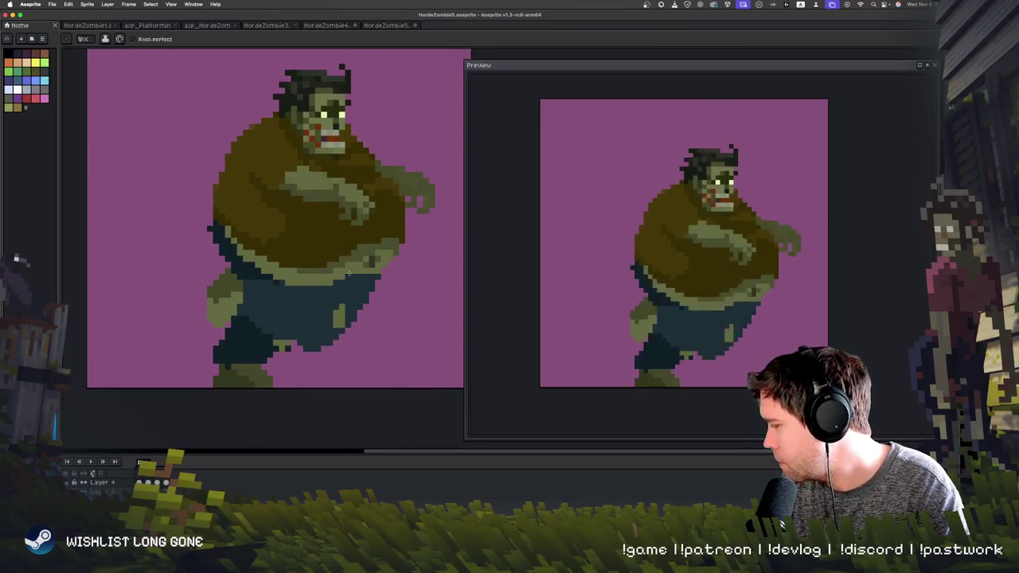
- In the running-pose frame, rotate the left trouser leg about 52 degrees
left_click_drag(284, 381, 262, 352)
key("Right")
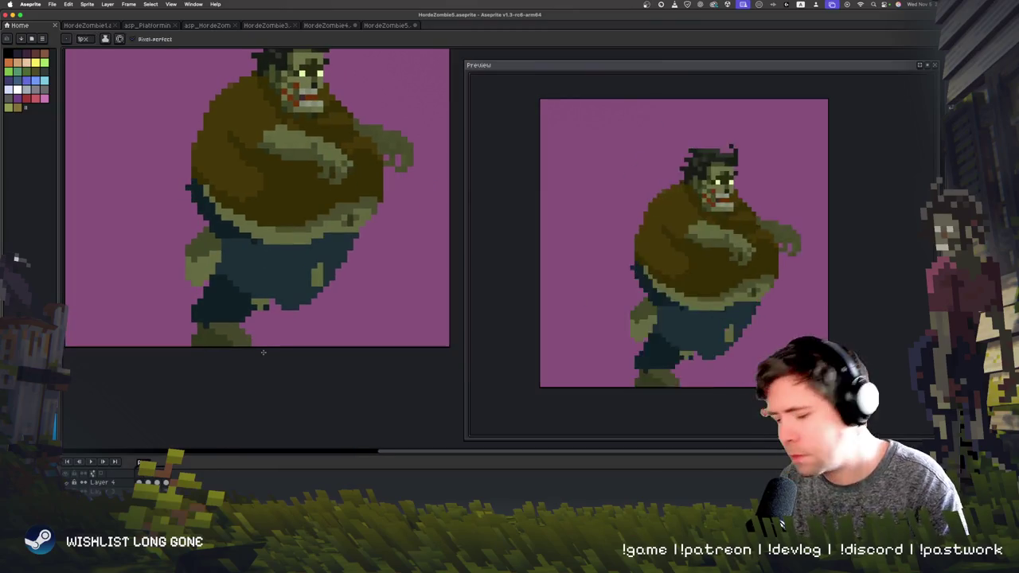
key("Right")
key("m")
mouse_move(73, 169)
left_mouse_down()
mouse_move(250, 332)
mouse_move(234, 329)
left_mouse_up()
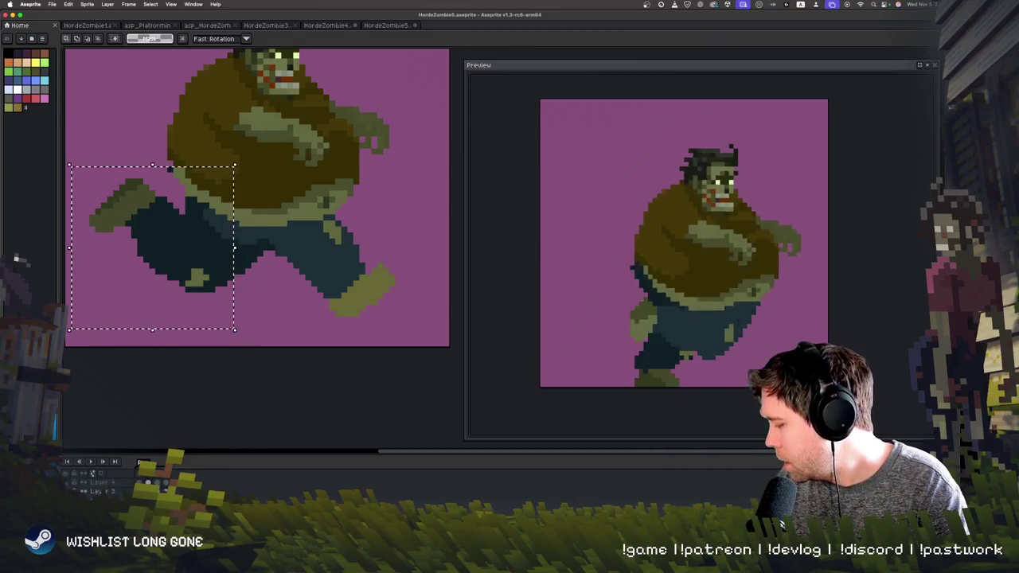
mouse_move(254, 314)
left_mouse_down()
mouse_move(229, 268)
mouse_move(248, 279)
left_mouse_up()
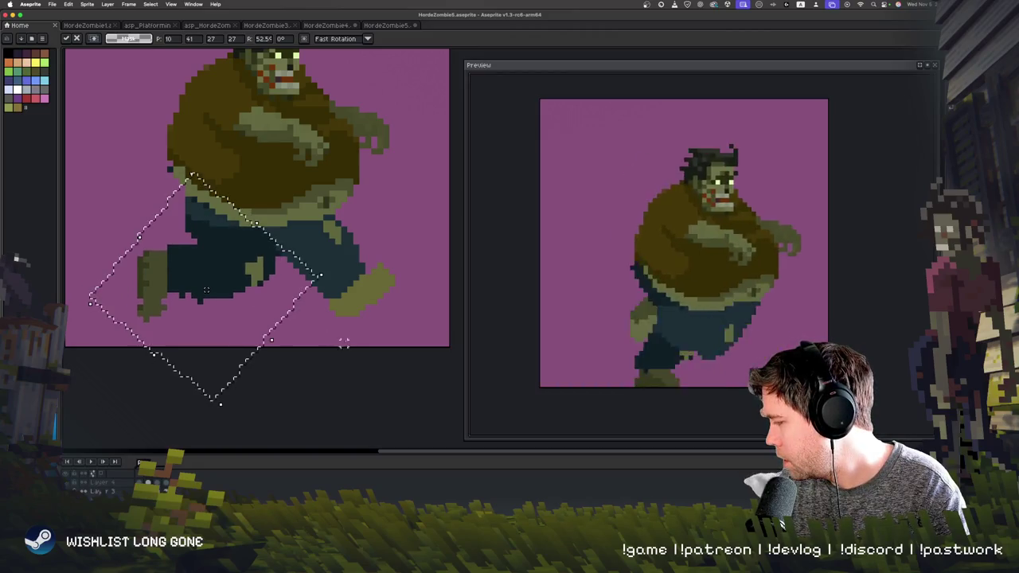
left_click(308, 379)
- Rotate the right leg and foot about -15 degrees, nudged one pixel right
mouse_move(429, 265)
left_mouse_down()
mouse_move(307, 295)
mouse_move(304, 329)
left_mouse_up()
left_click_drag(426, 328, 271, 199)
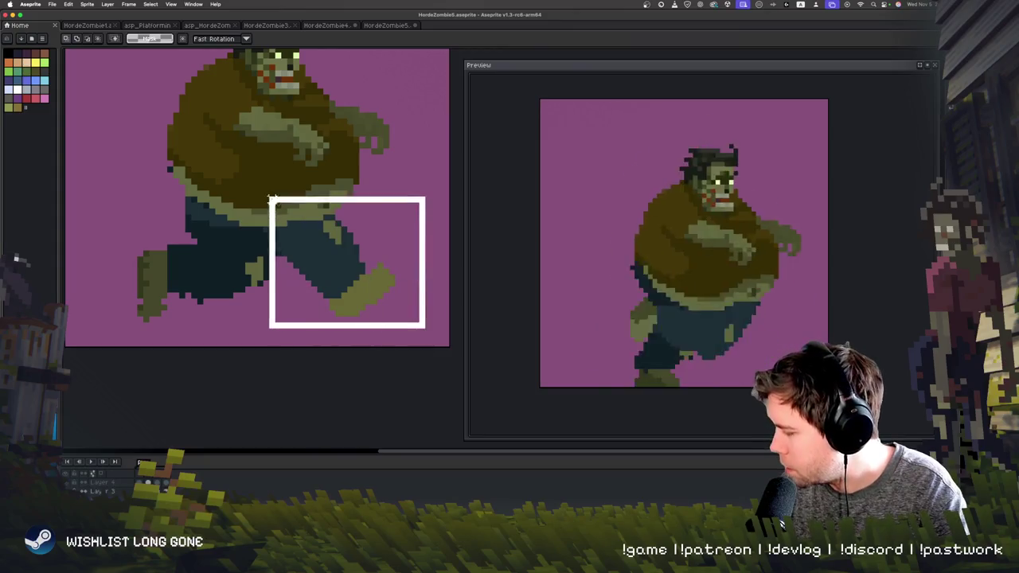
left_click_drag(432, 341, 417, 358)
left_click_drag(341, 313, 389, 305)
left_click(374, 386)
- Step through neighbouring frames, ending on the standing-pose frame
key(".")
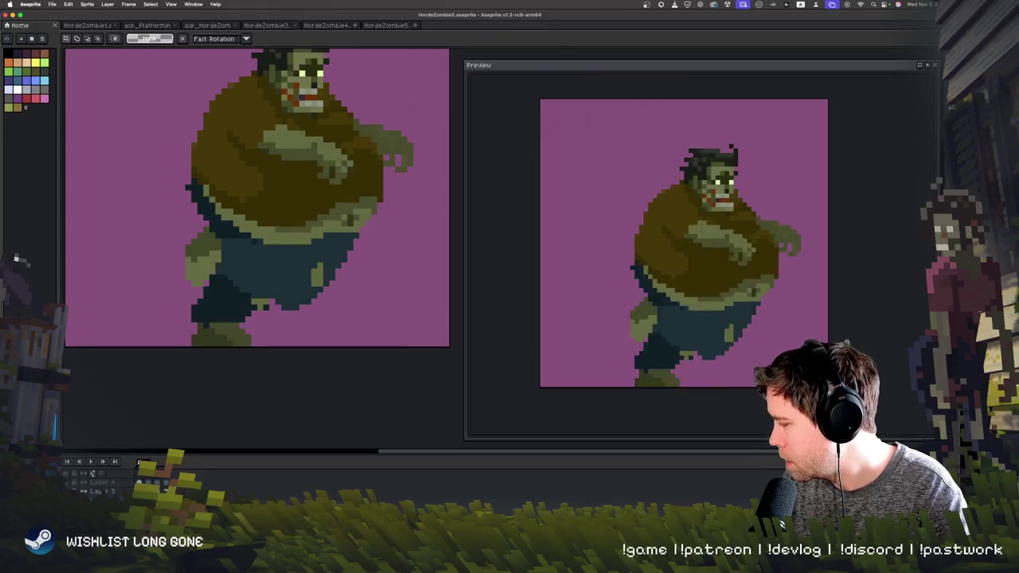
key(".")
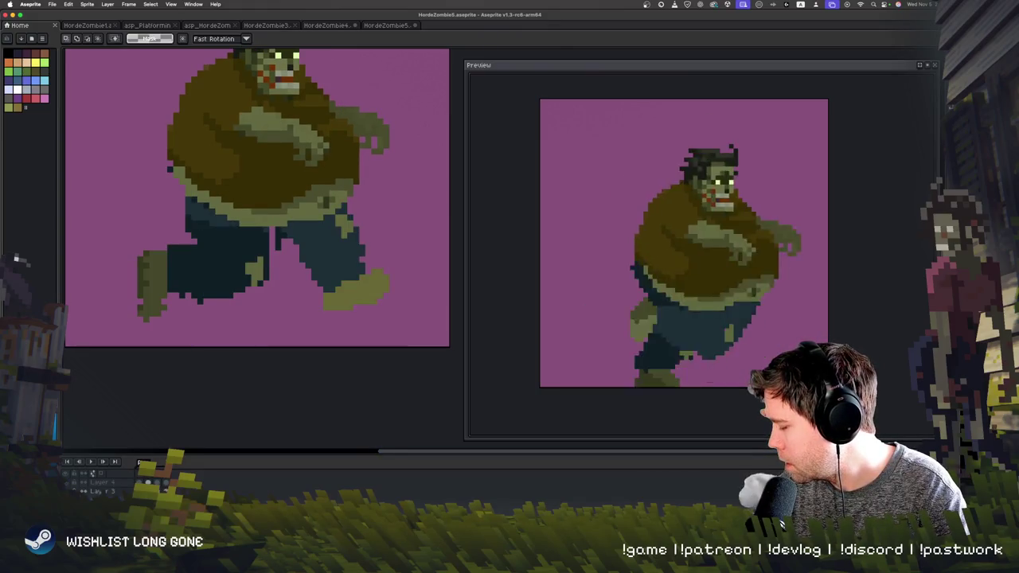
key(".")
key("comma")
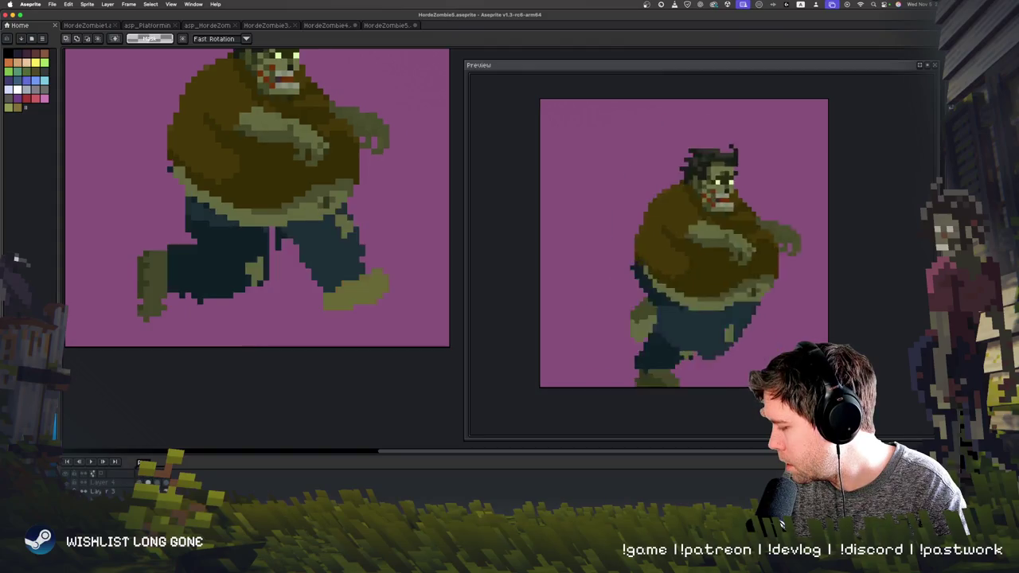
key("period")
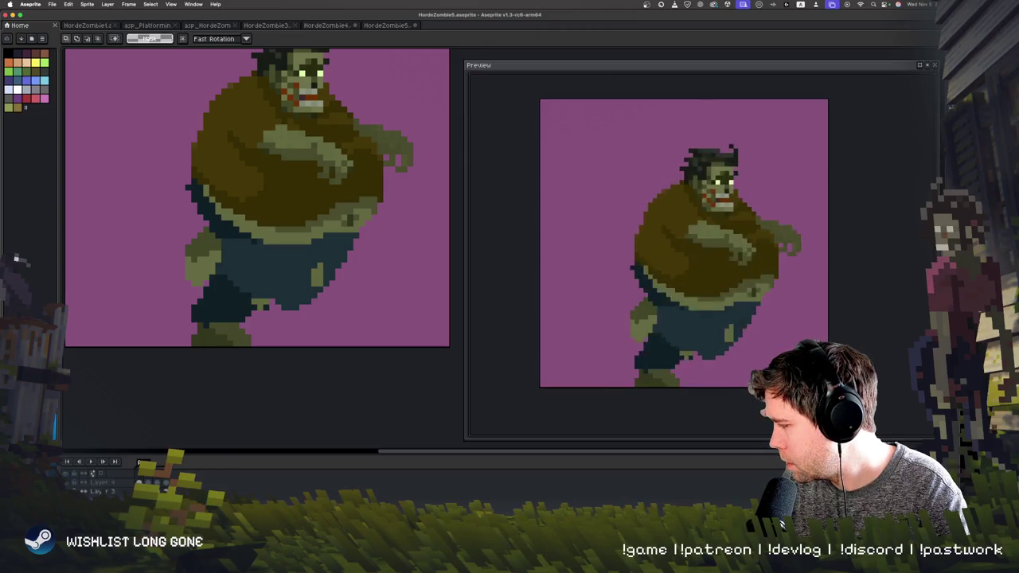
- Play and stop the walk animation twice to check the re-angled legs
key("Return")
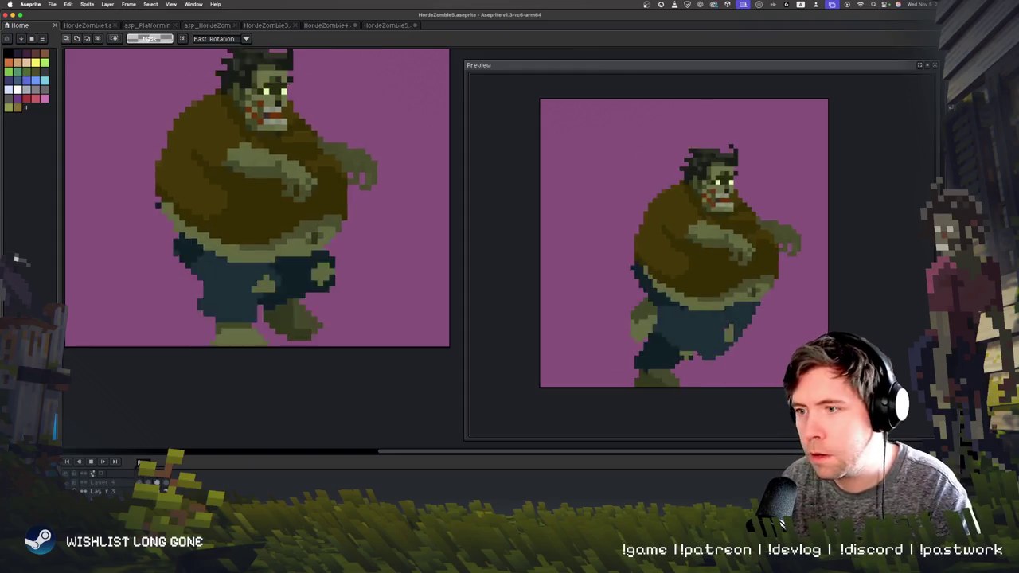
key("Return")
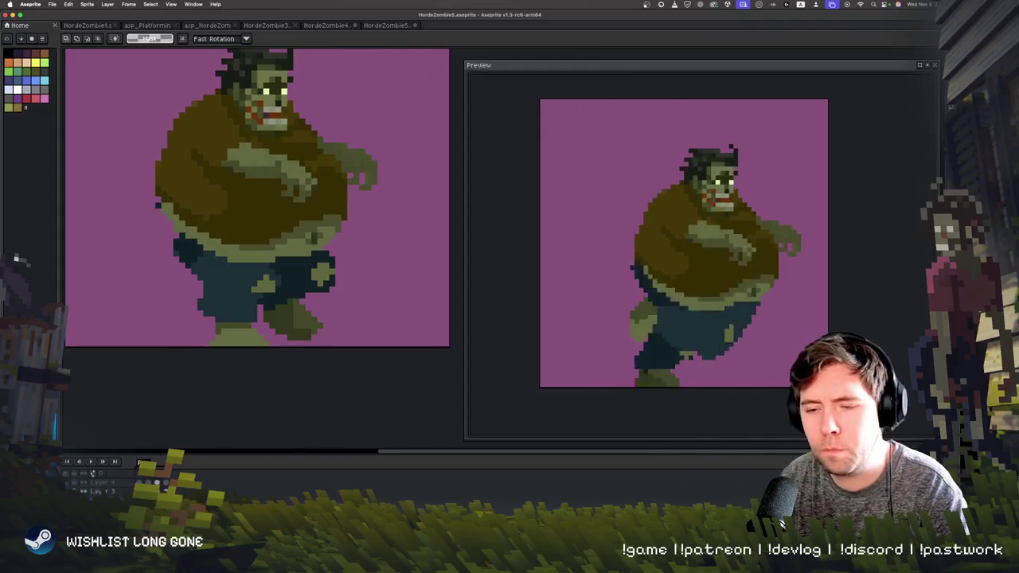
scroll(209, 392, "up", 5)
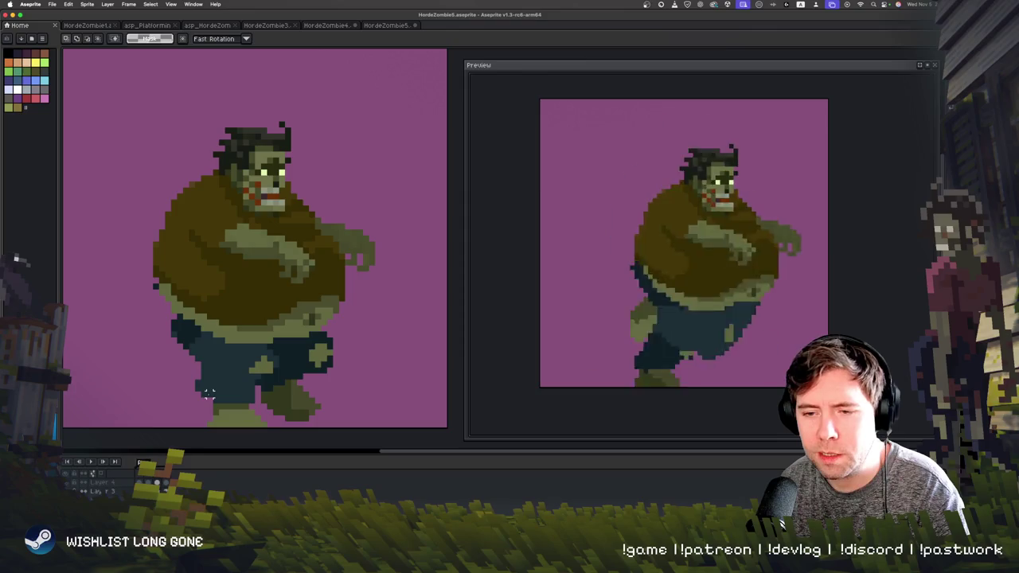
key("Return")
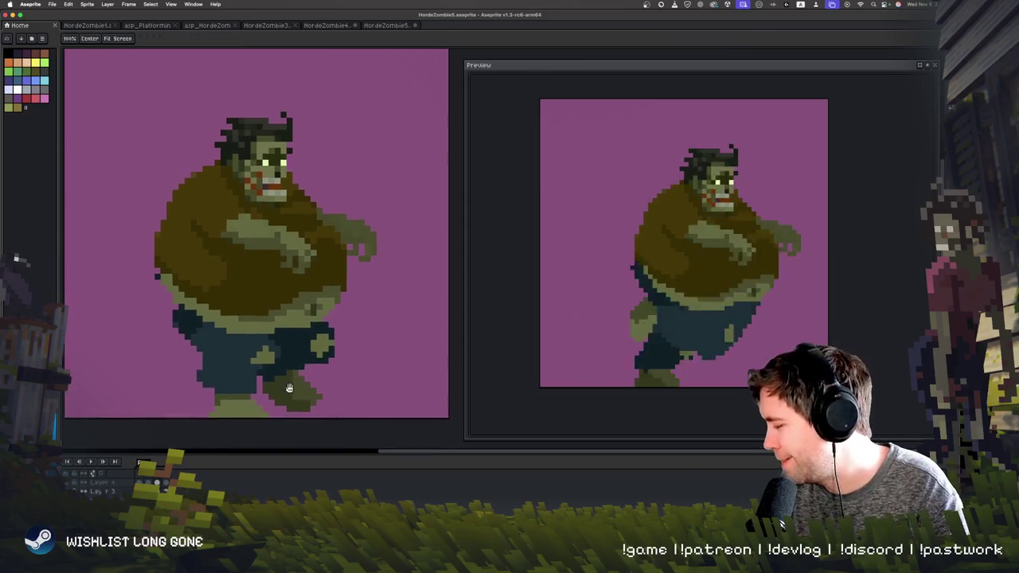
key("Return")
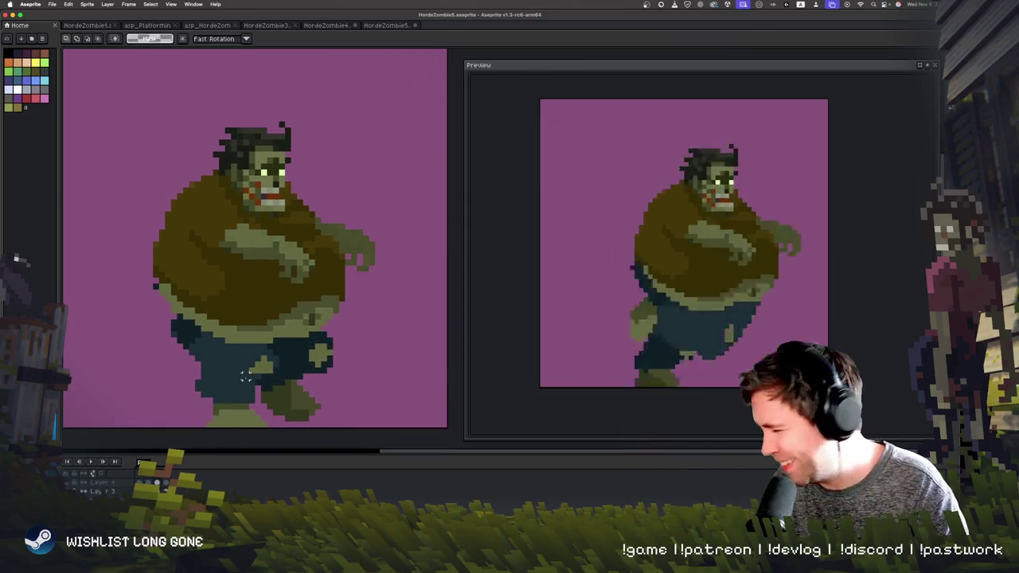
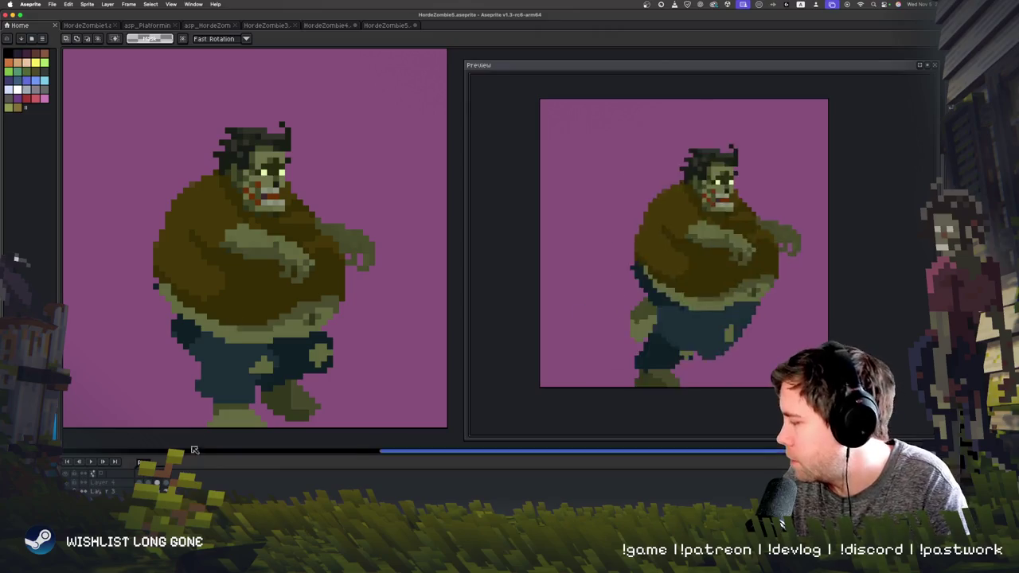
- Apply the rotation and compare it against the neighbouring frame
key("Return")
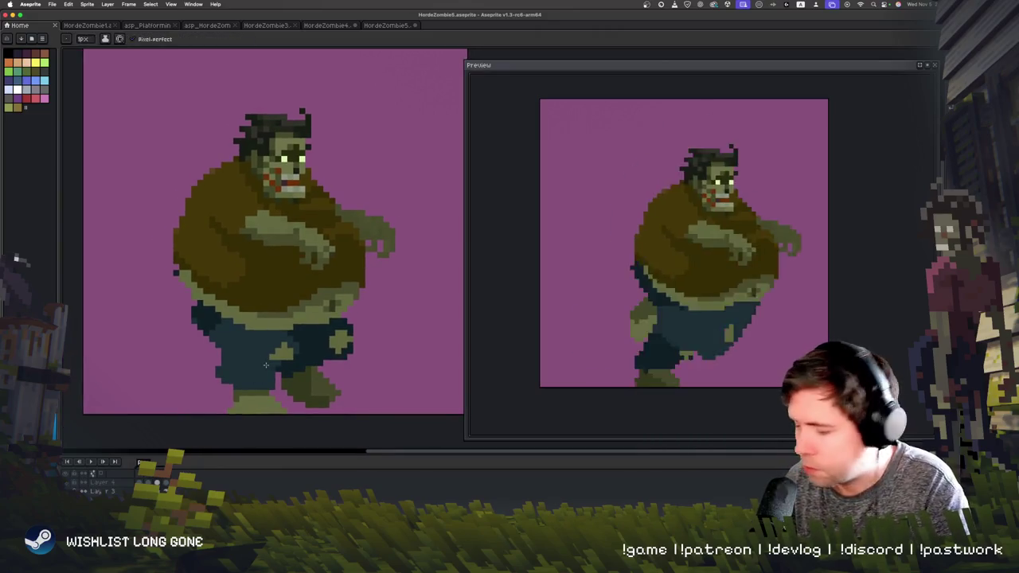
key("Right")
key("Left")
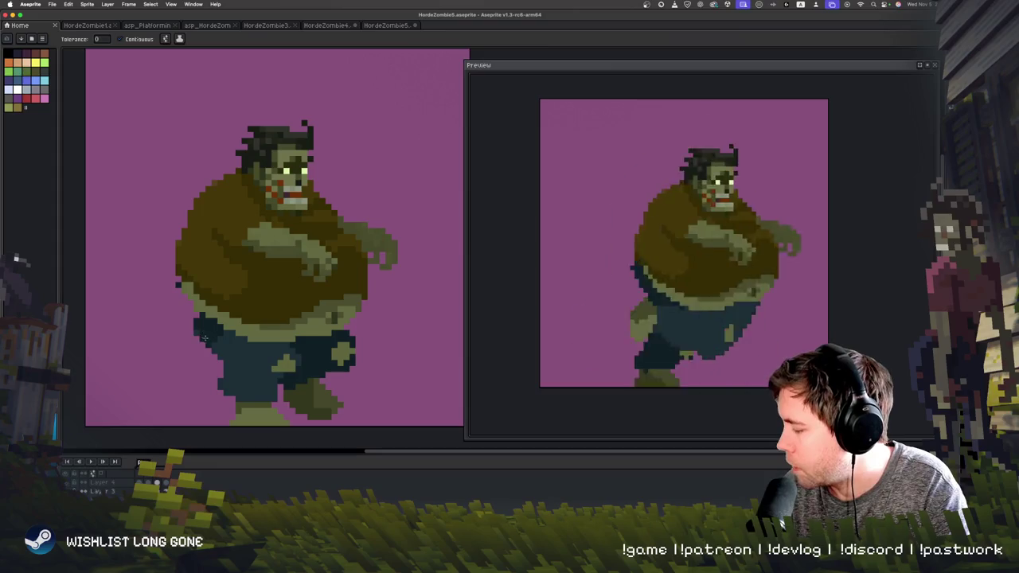
- Erase the stray dark pixels to the left of the zombie's legs
key("b")
left_click_drag(214, 331, 214, 348)
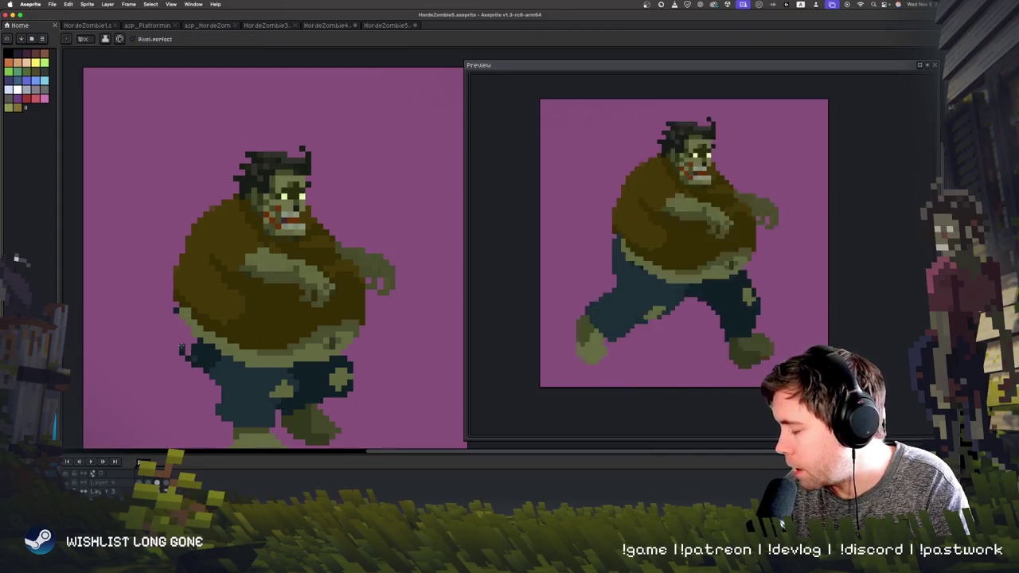
key("ctrl+z")
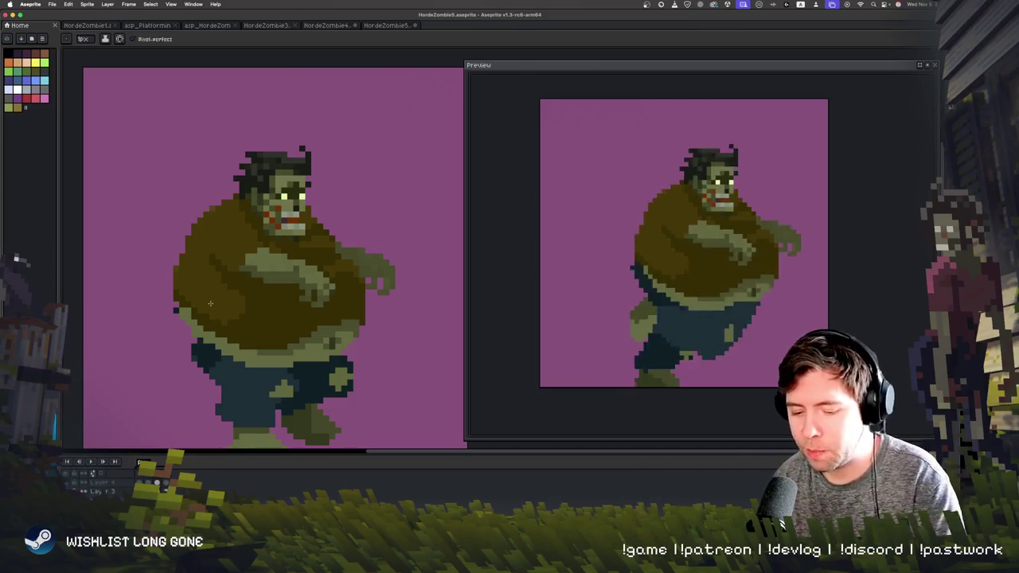
left_click_drag(231, 365, 225, 372)
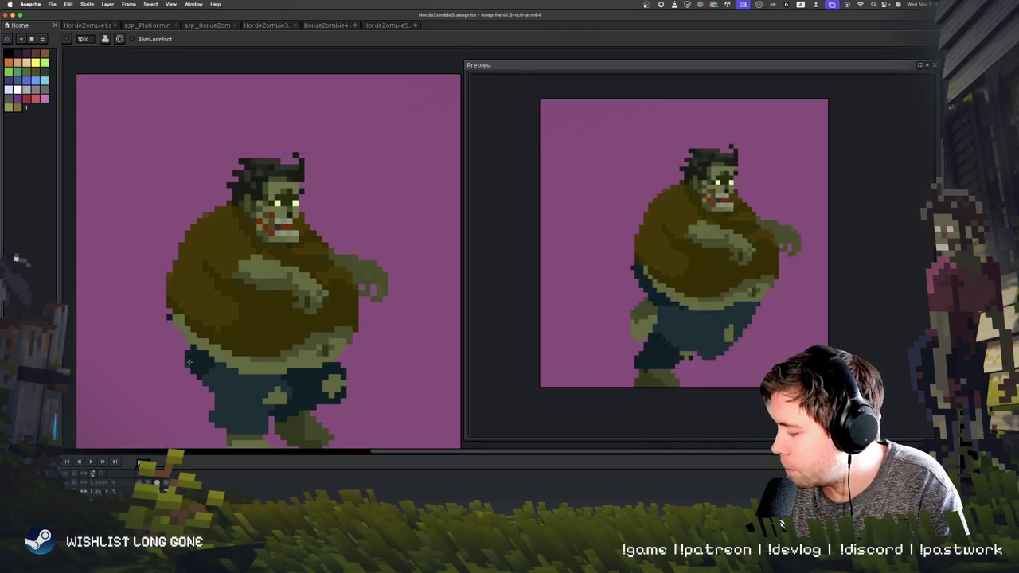
left_click_drag(324, 383, 310, 366)
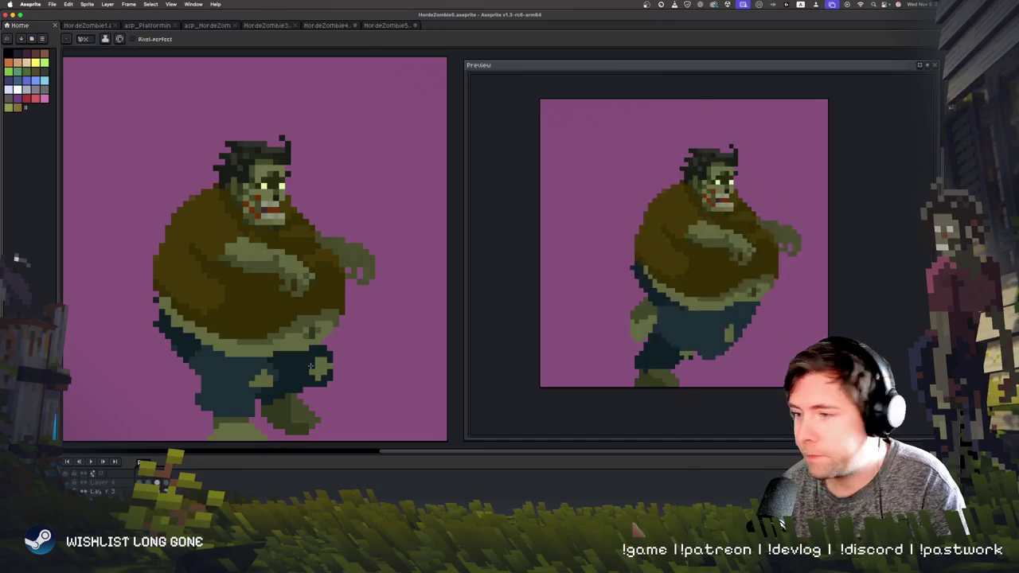
- Box-select the zombie's head with the Rectangular Marquee
key("m")
mouse_move(201, 112)
left_mouse_down()
mouse_move(300, 229)
mouse_move(213, 125)
mouse_move(322, 234)
left_mouse_up()
left_click(341, 199)
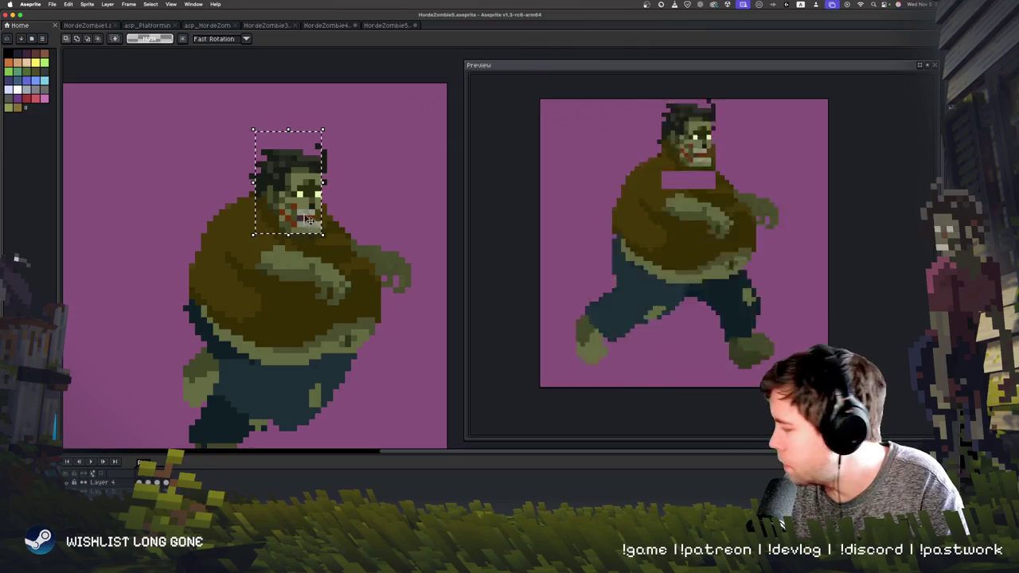
- Drag the head selection down onto the body and commit it
left_click_drag(307, 222, 313, 245)
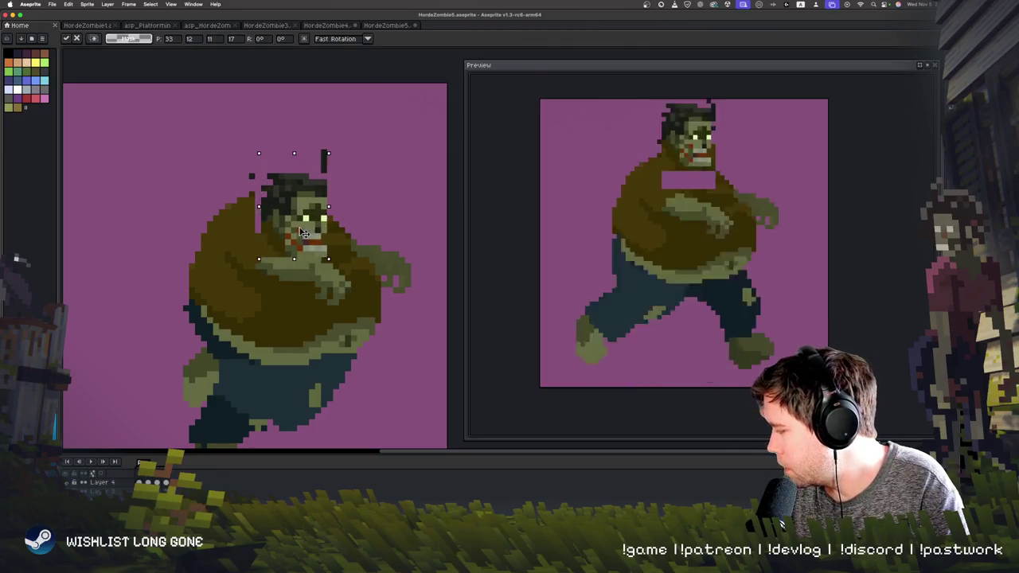
key("ctrl+d")
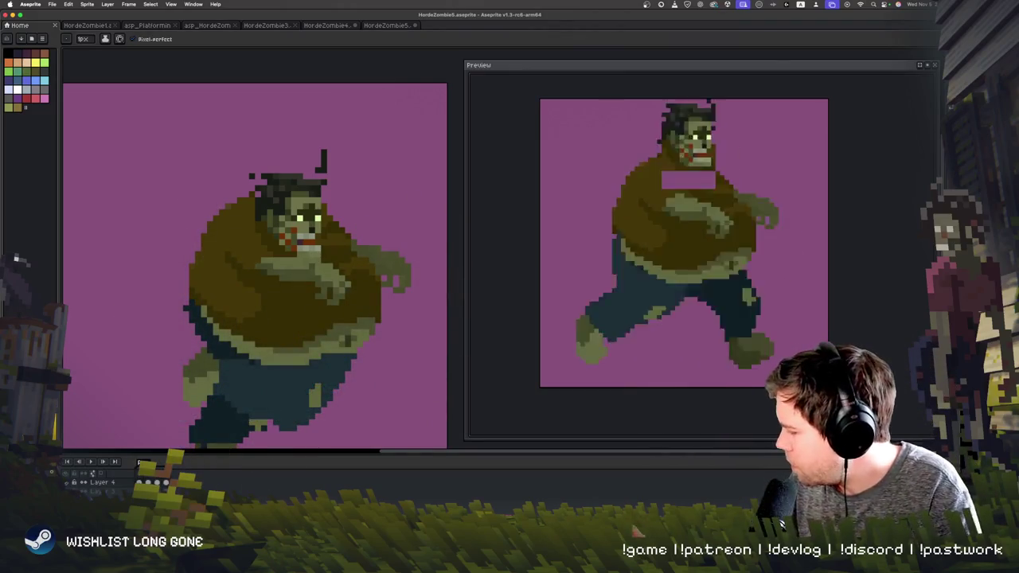
left_click_drag(319, 278, 320, 284)
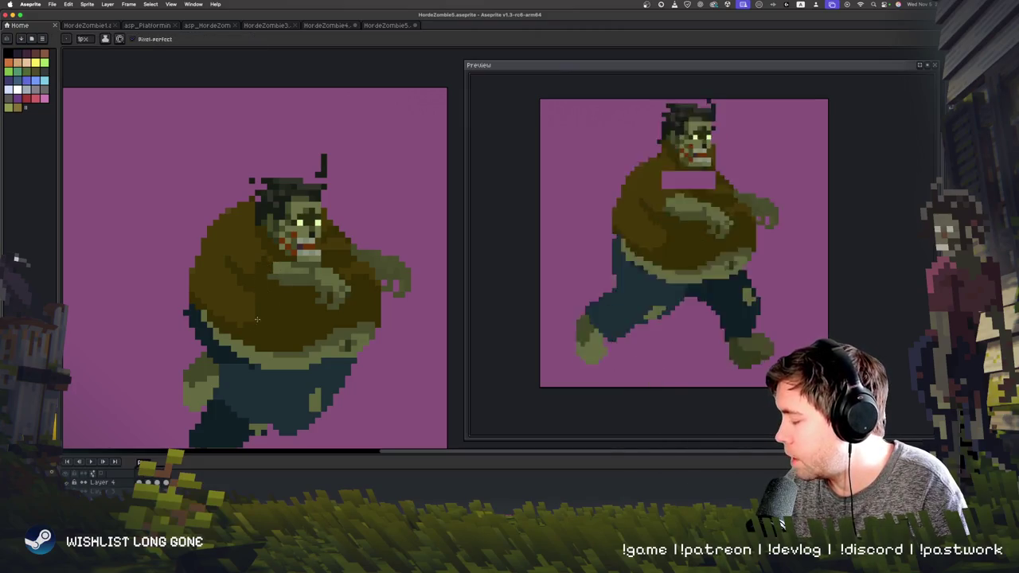
left_click_drag(231, 336, 234, 340)
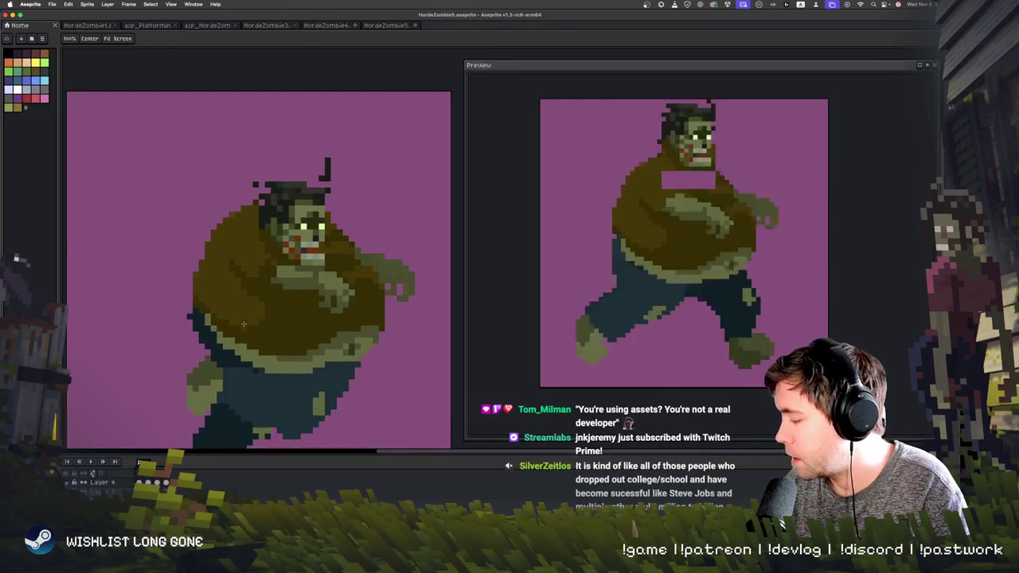
- Move the stray hair pixels above the head down so they join it
key("m")
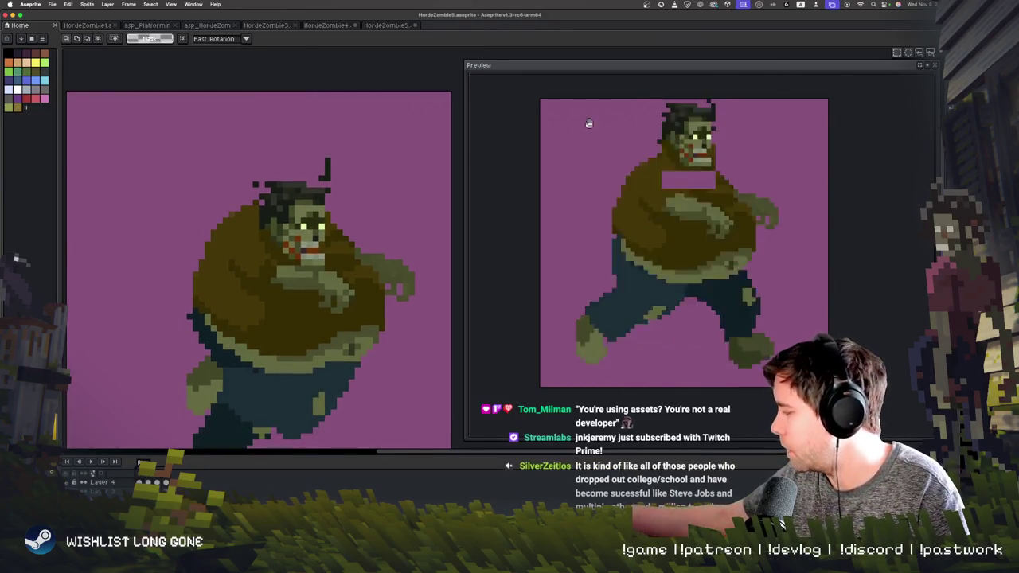
mouse_move(325, 147)
left_mouse_down()
mouse_move(351, 190)
mouse_move(335, 176)
left_mouse_up()
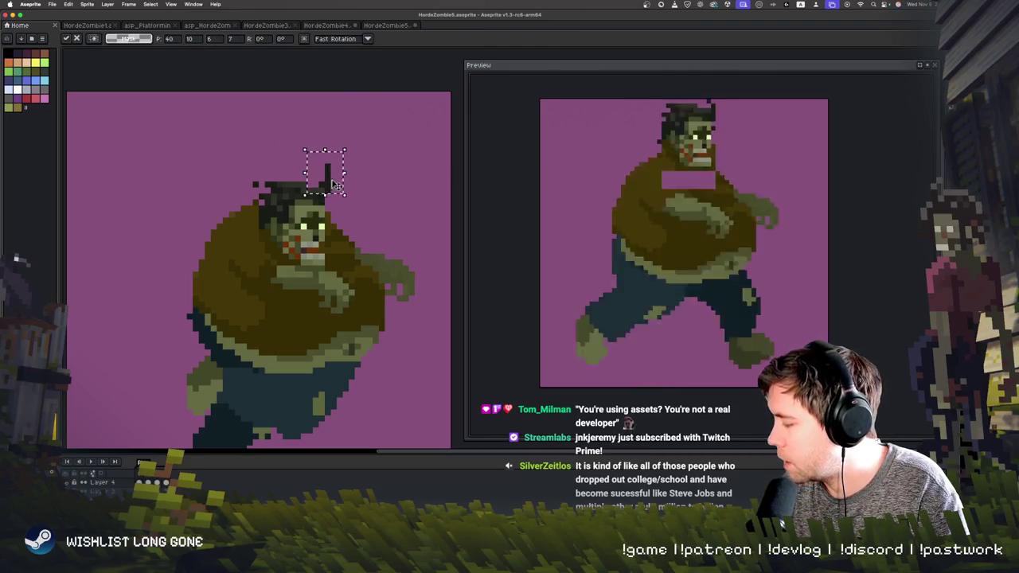
left_click(368, 202)
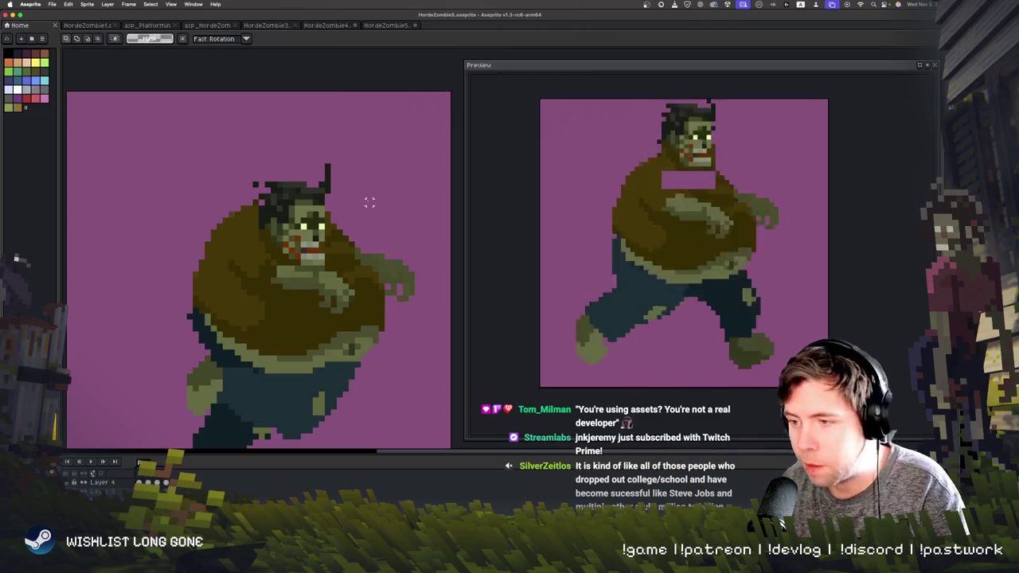
key("Right")
key("Right")
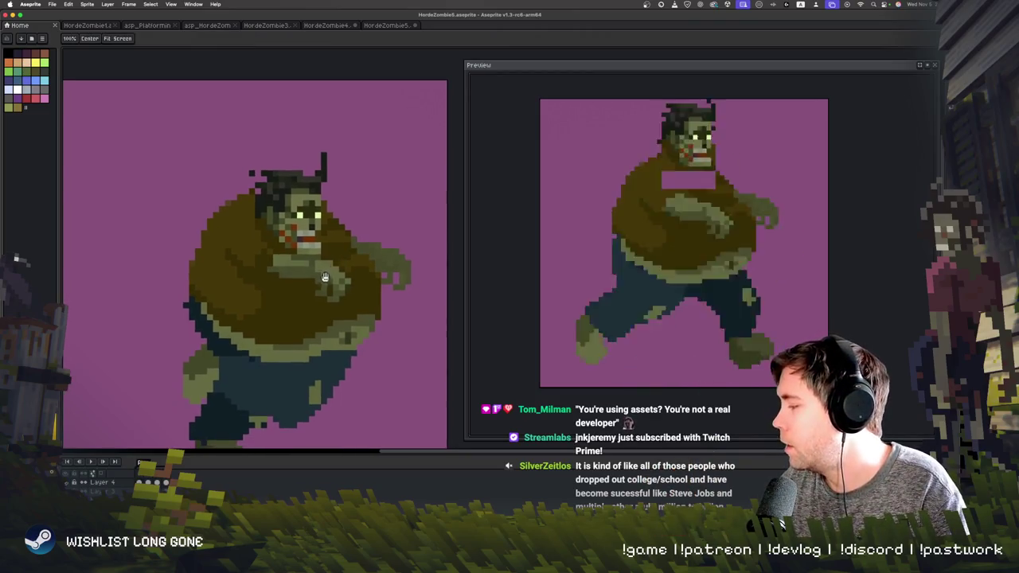
- Flip through the walk frames to compare poses and reach the wide-stride frame
key("Left")
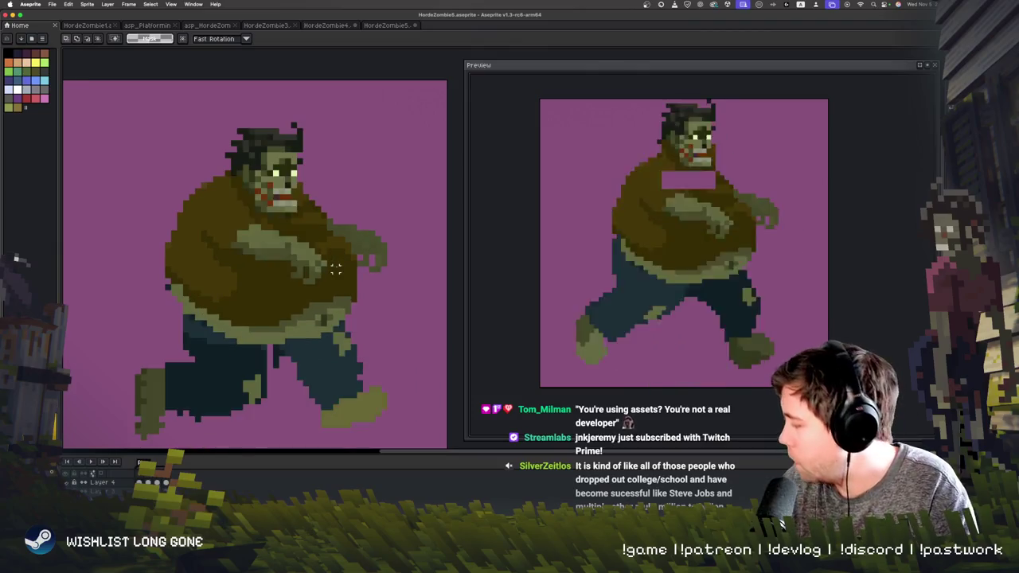
key("Right")
key("Left")
key("Right")
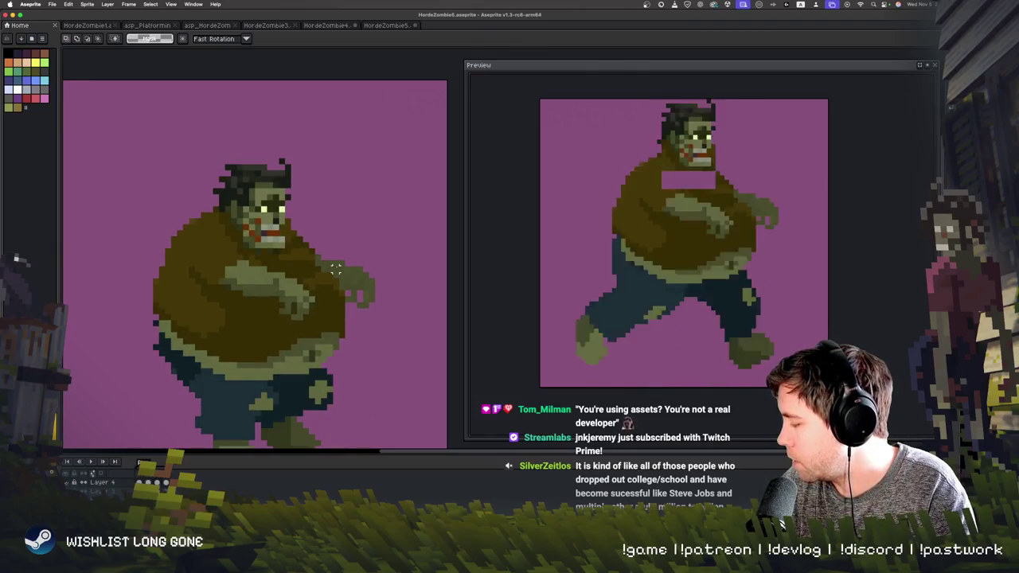
key("Right")
key("Right")
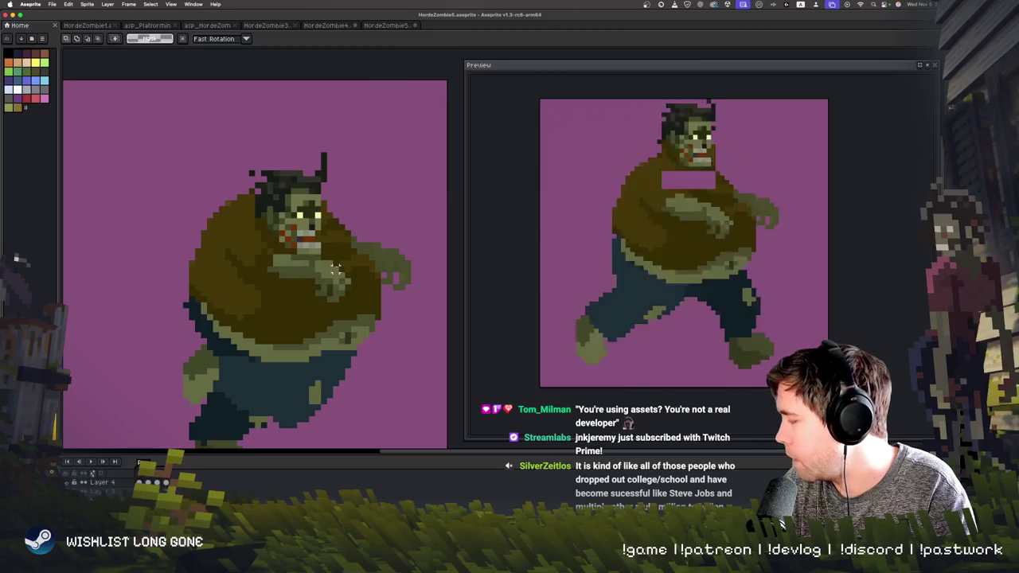
key("Right")
key("Right")
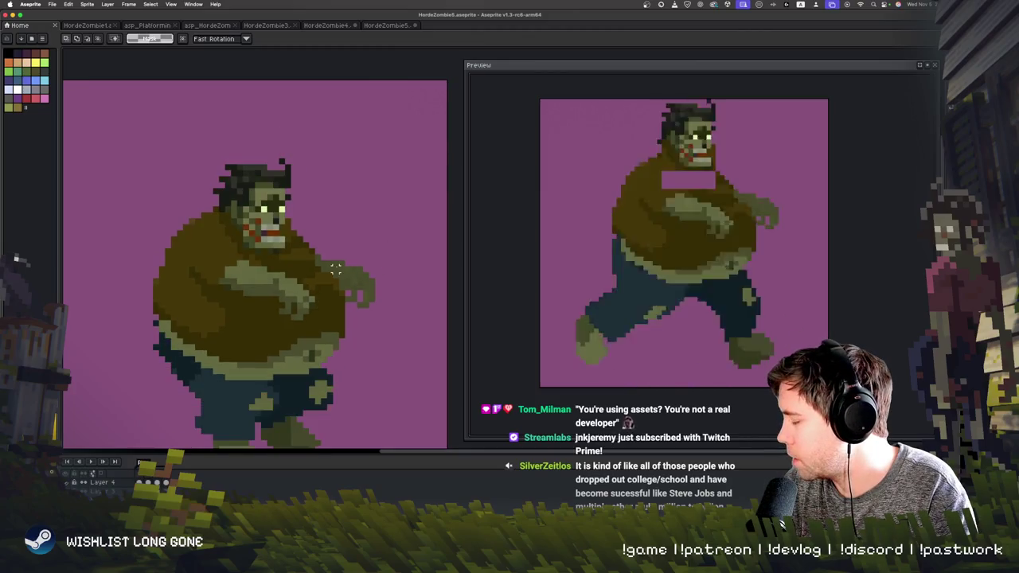
key("Right")
key("Right")
key("Right")
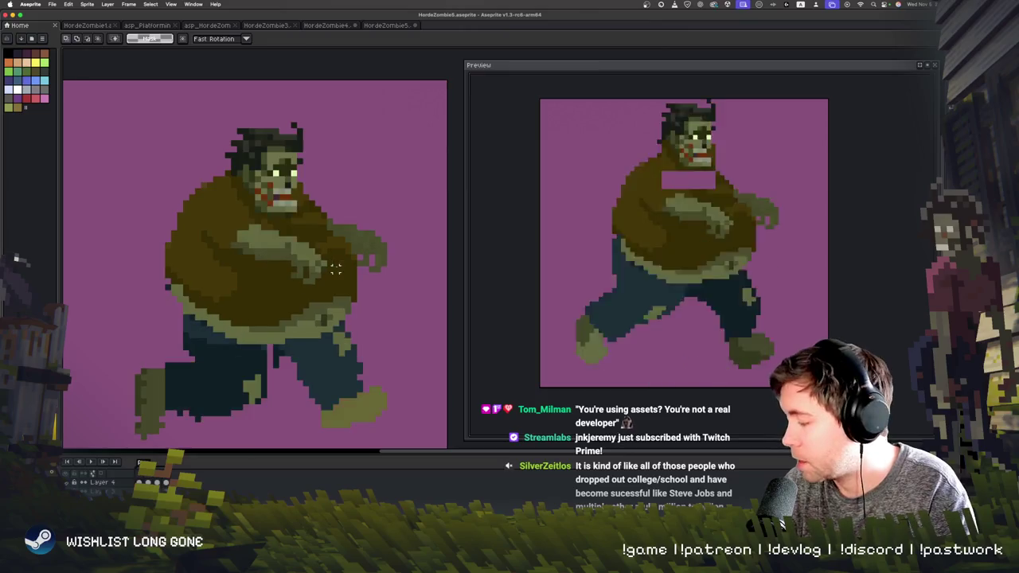
- Select the zombie's head on the stride frame and set it onto the body
mouse_move(231, 123)
left_mouse_down()
mouse_move(303, 218)
mouse_move(317, 213)
left_mouse_up()
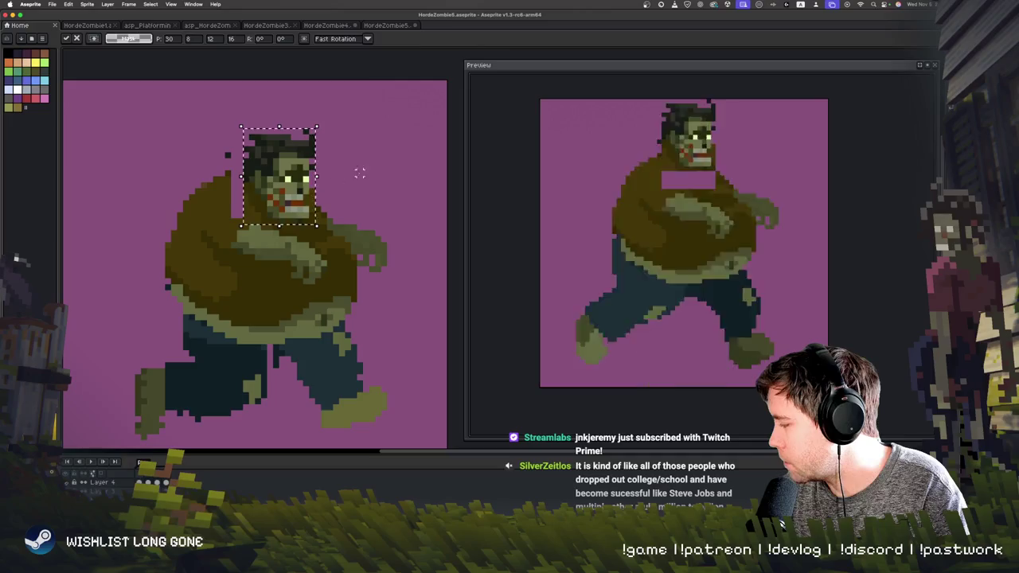
key("ctrl+d")
key("b")
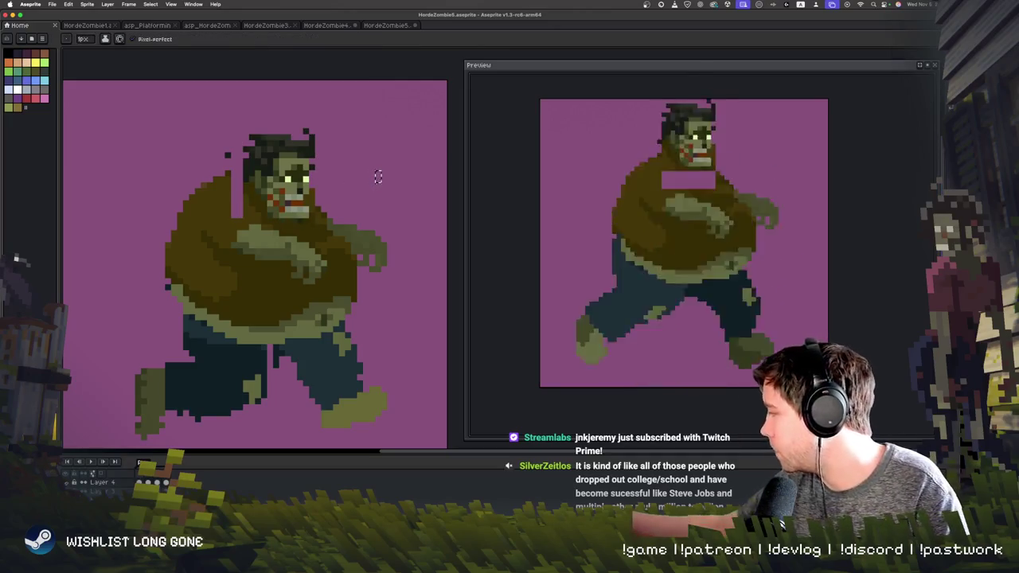
key("m")
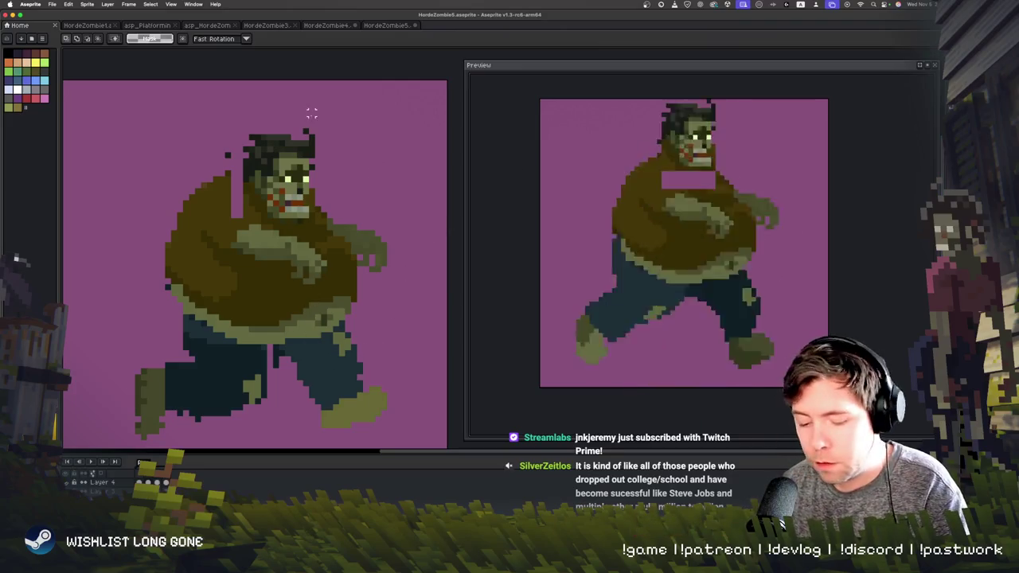
key("b")
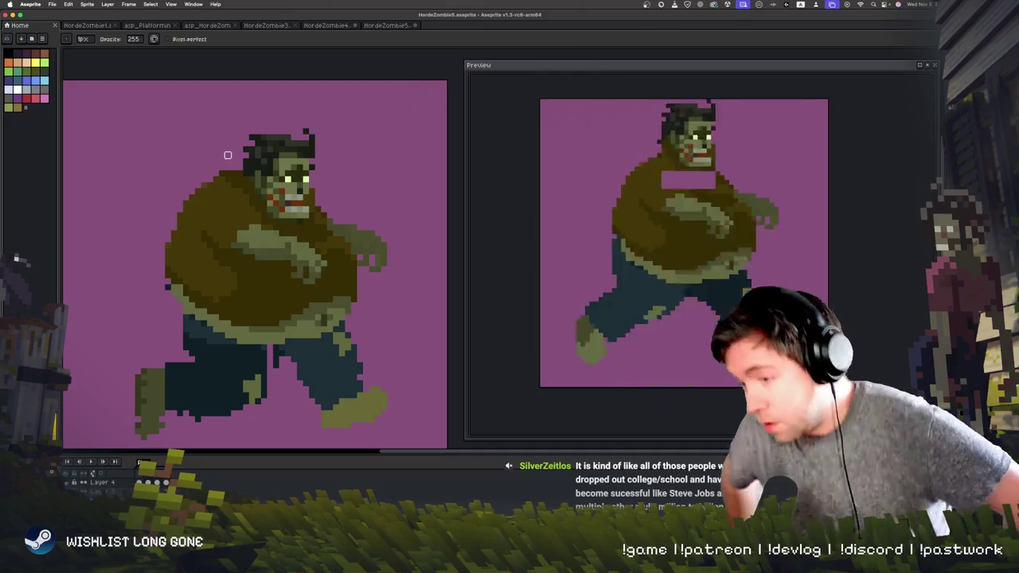
scroll(265, 316, "up", 2)
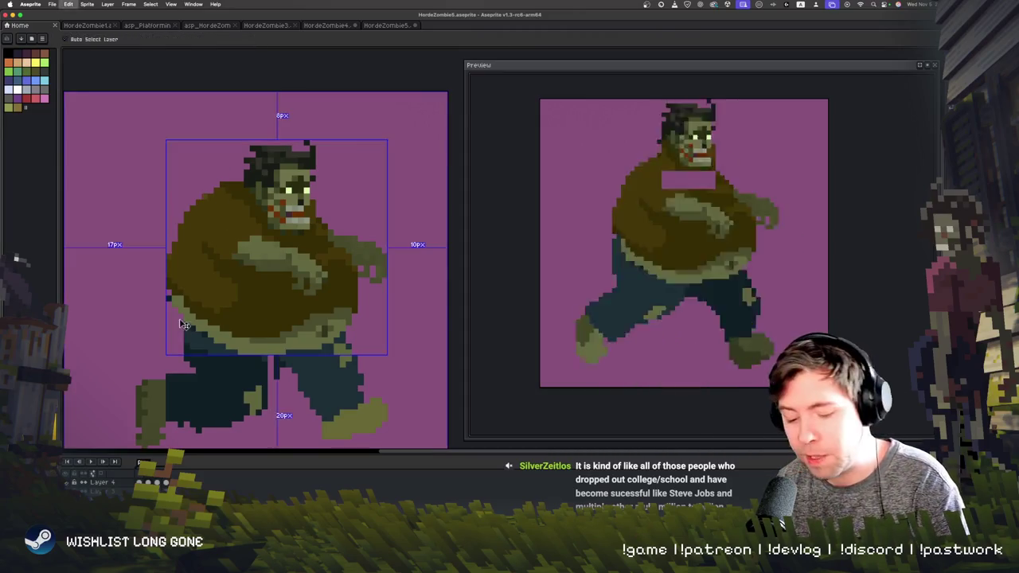
key("b")
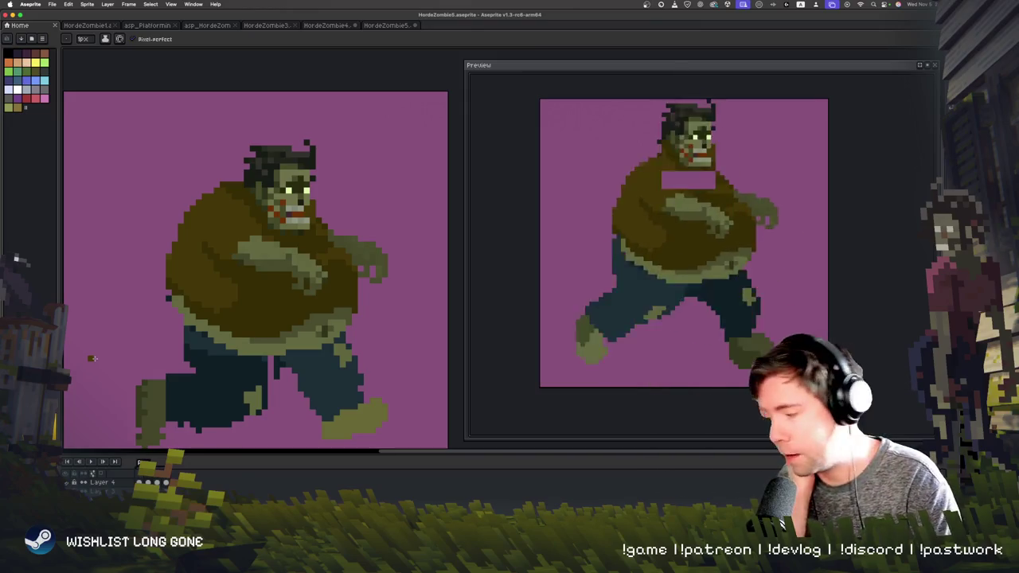
- Draw a dark outline, in a colour picked from the sprite, along the belly's left edge
key("i")
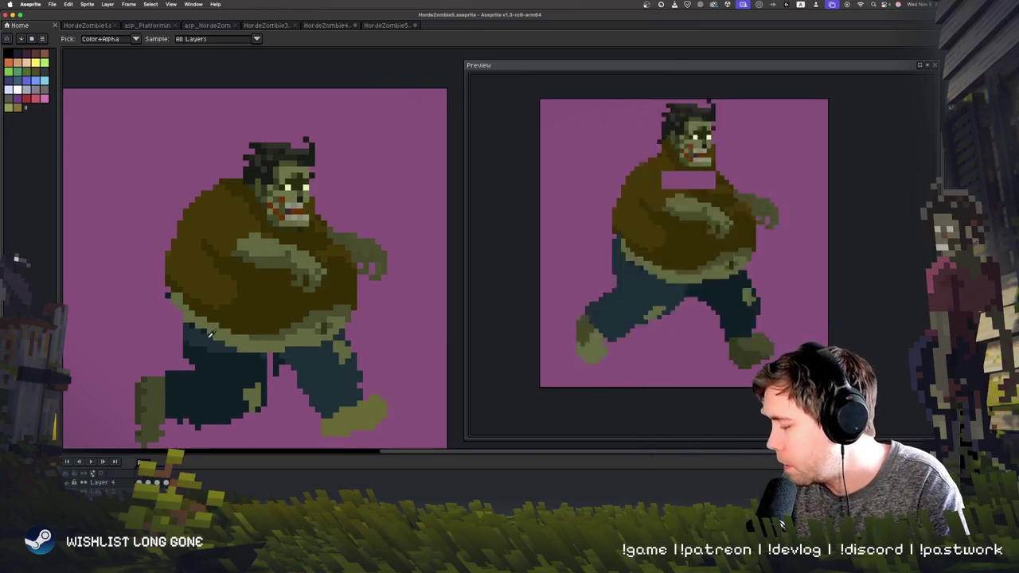
key("b")
left_click_drag(177, 344, 164, 301)
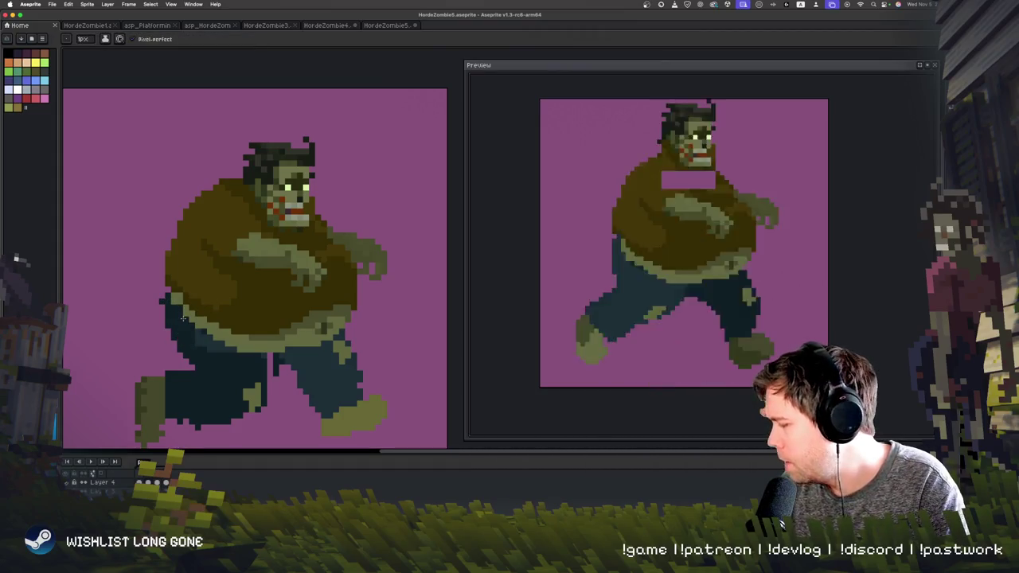
scroll(340, 313, "down", 1)
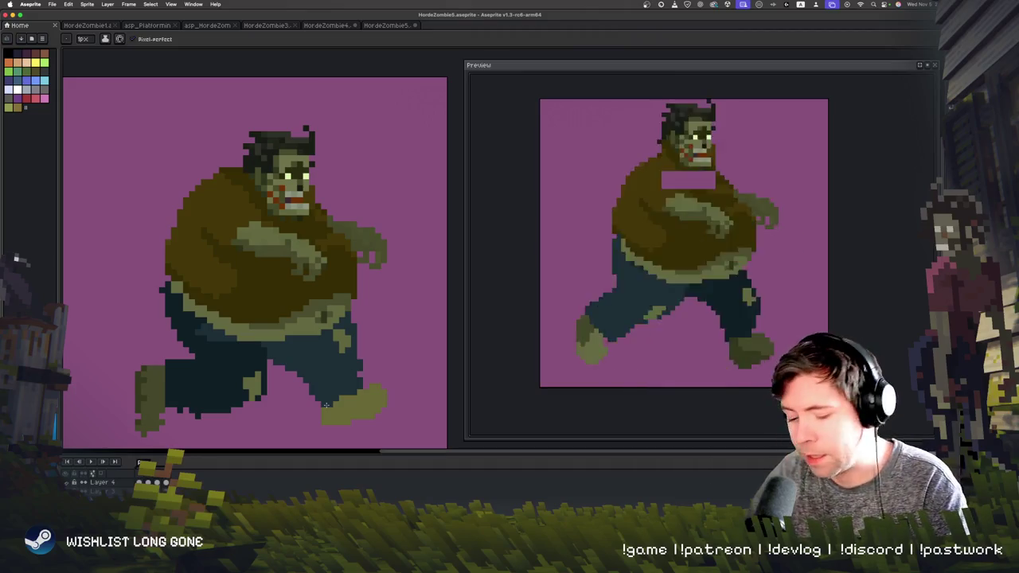
- Darken a trouser patch, then go to the stride frame and paint over the chest gap
key("Right")
key("Left")
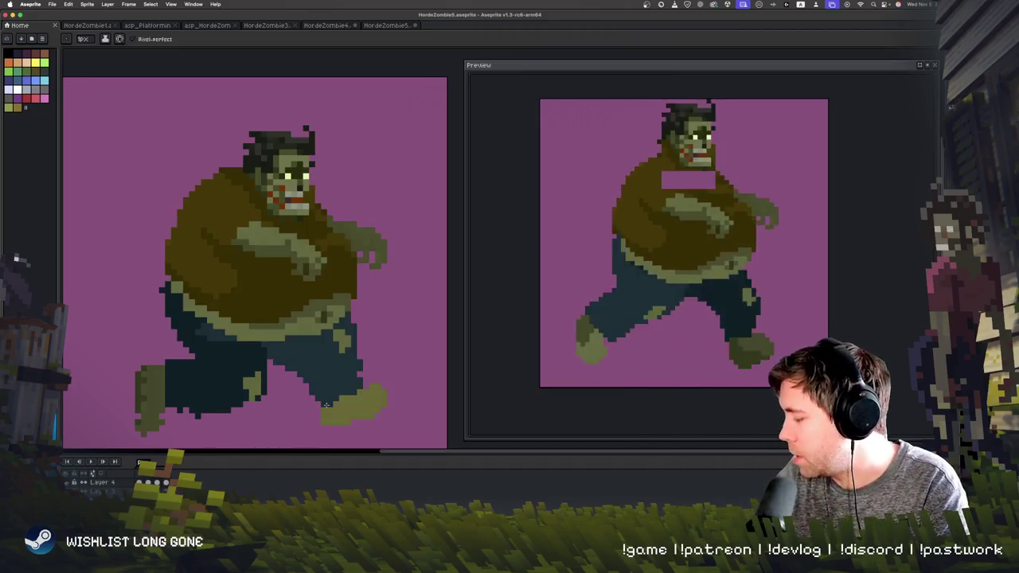
key("Right")
key("Right")
left_click(329, 351, "alt")
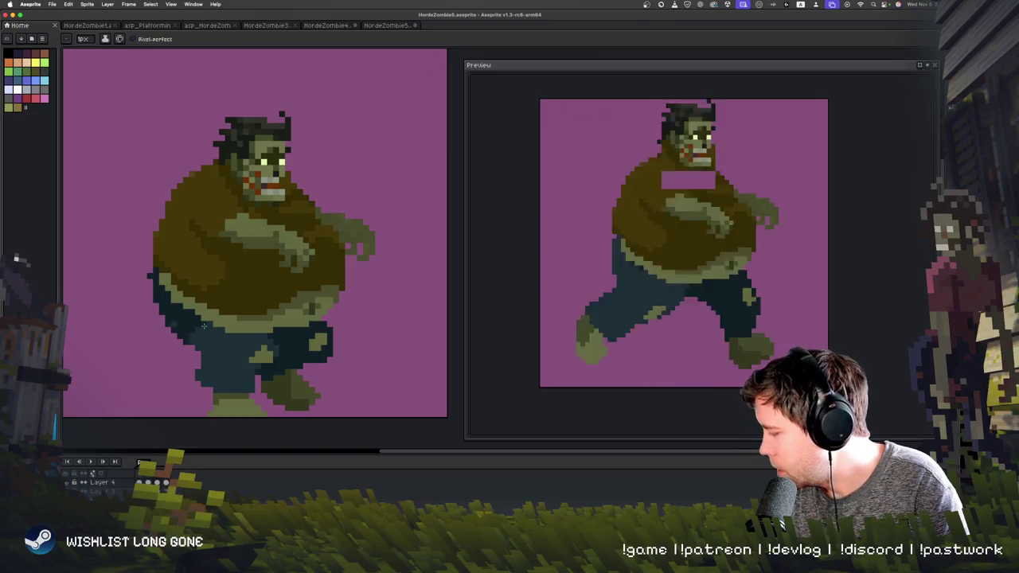
left_click(329, 353, "alt")
left_click(336, 316)
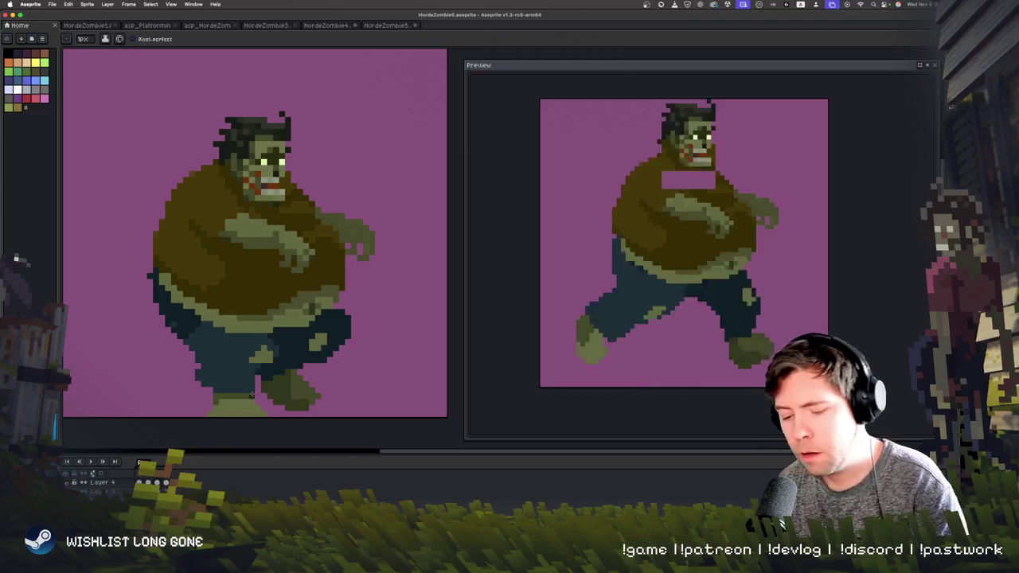
key("Right")
key("Right")
key("Right")
key("Right")
key("Right")
left_click_drag(245, 194, 232, 211)
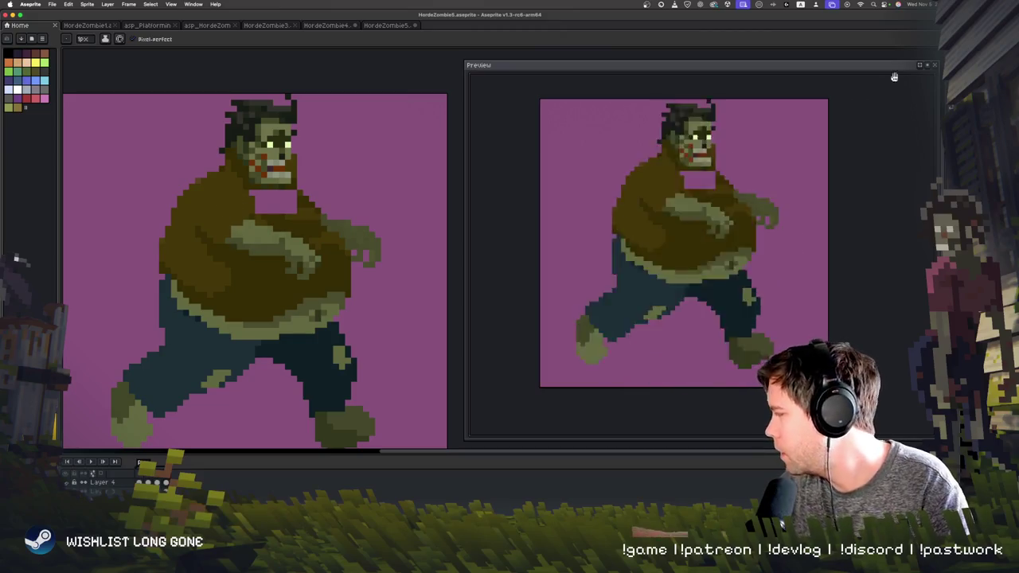
- Flip back and forth between neighbouring frames to compare the belly poses
key("shift+q")
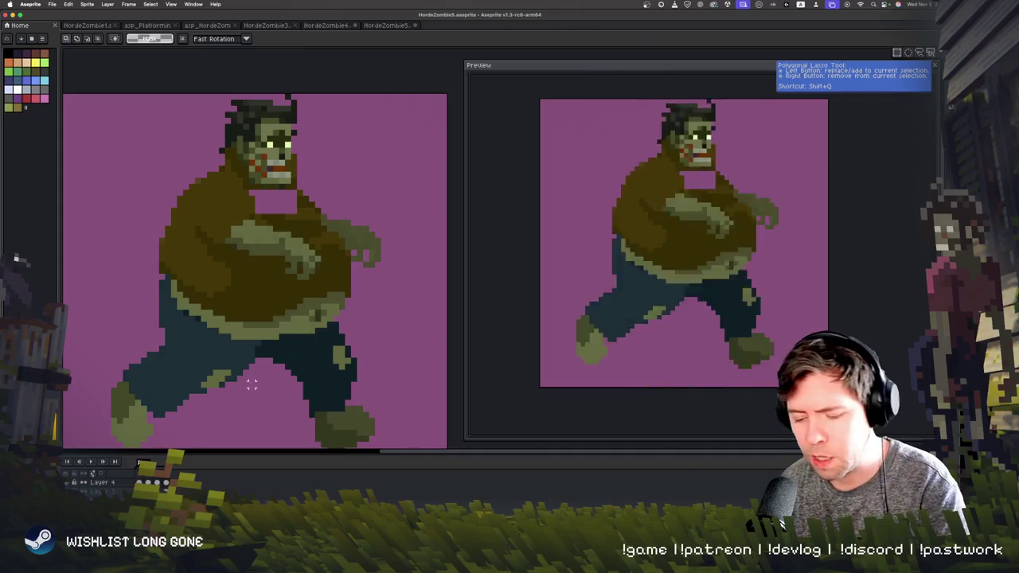
key("Left")
key("Right")
key("Left")
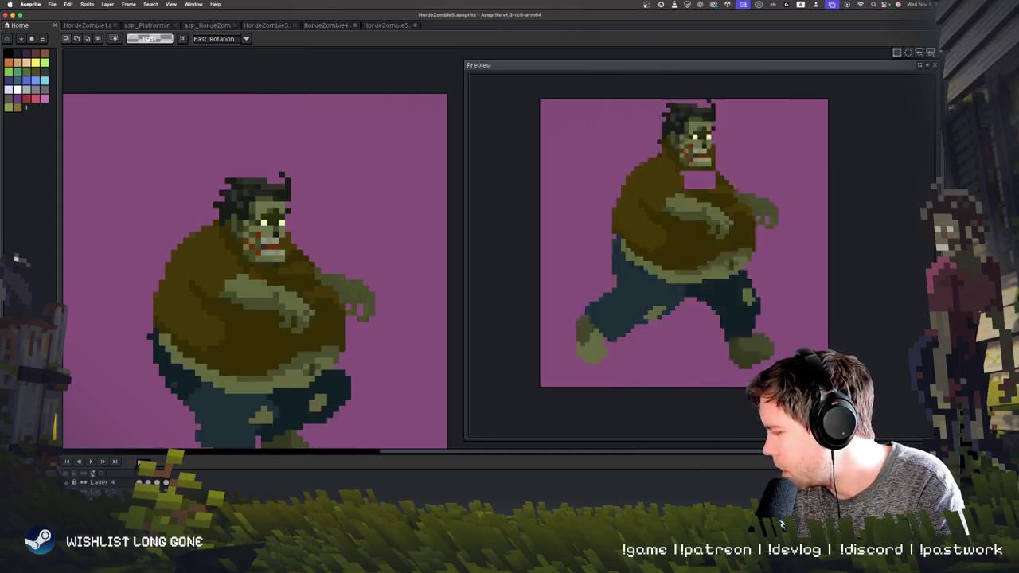
key("Right")
key("Left")
key("Right")
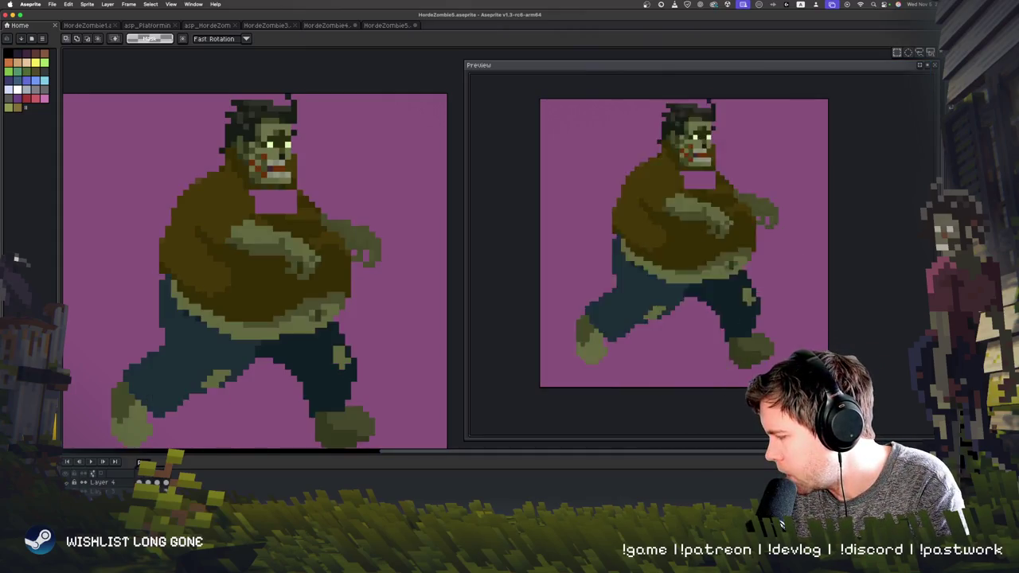
key("Left")
key("Right")
key("Right")
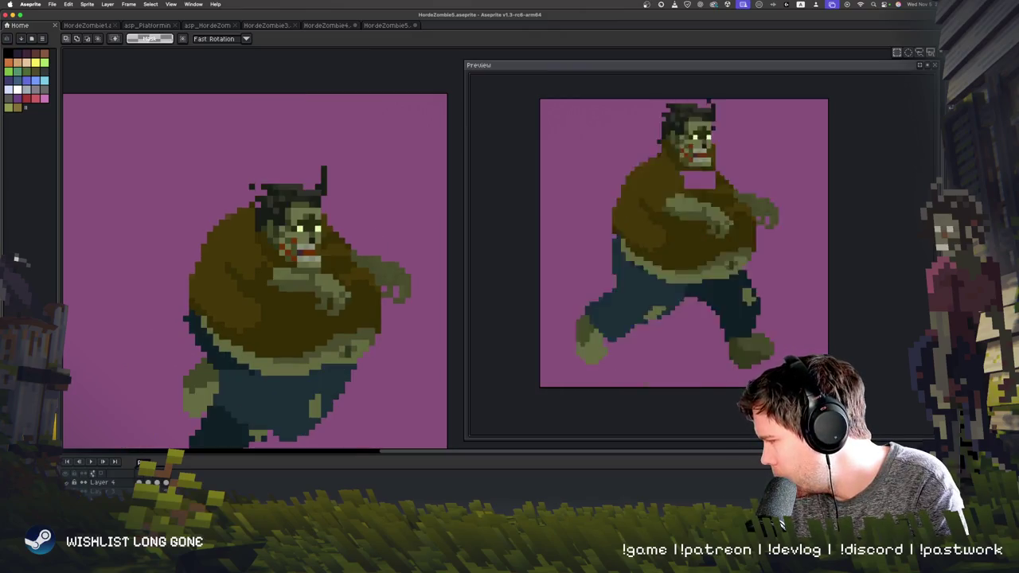
- Select the lower belly and shift it downward so the gut sags
key("space")
left_click_drag(366, 399, 368, 361)
left_click_drag(203, 348, 390, 270)
left_click_drag(362, 317, 364, 349)
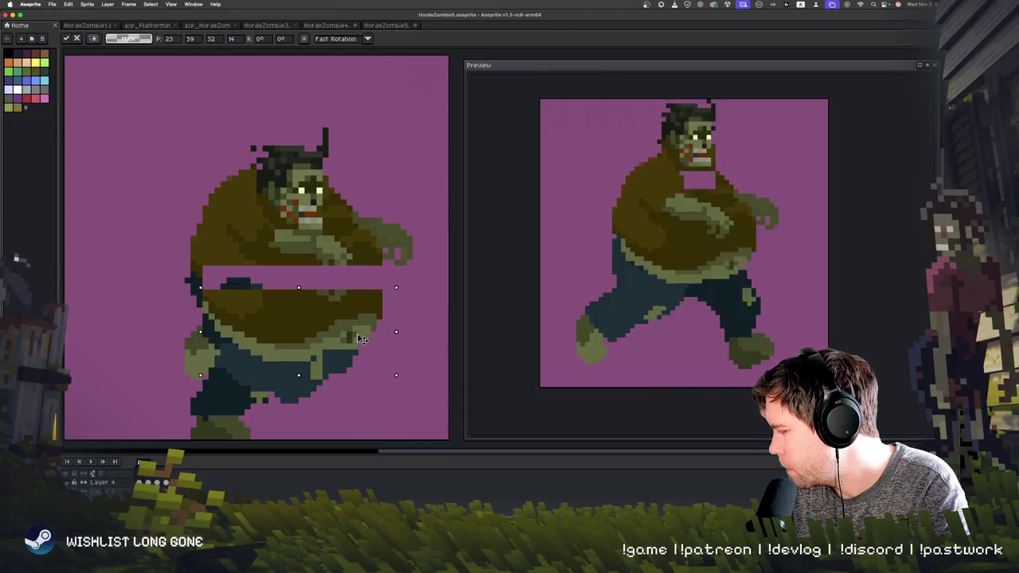
key("ctrl+d")
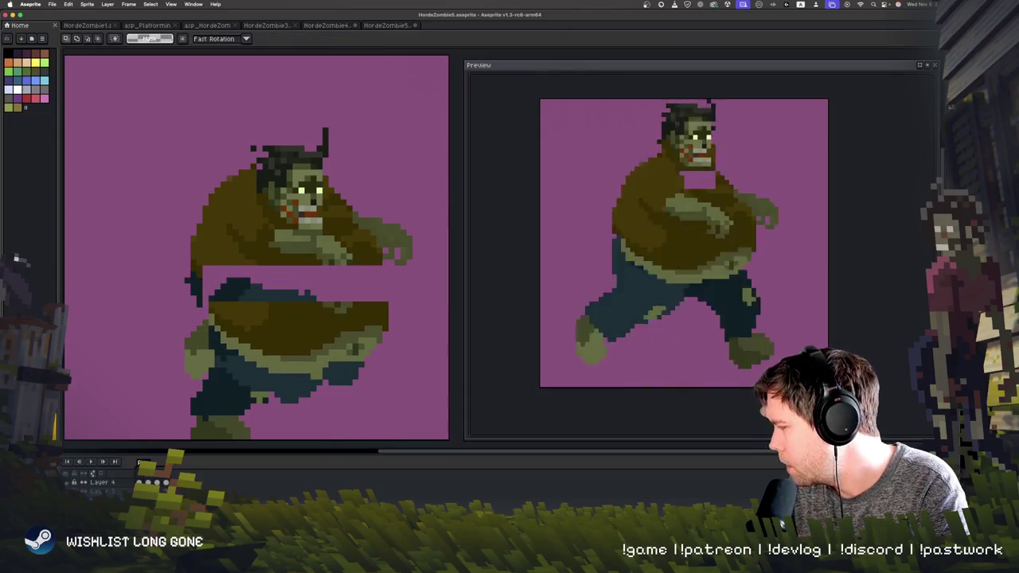
- Pick the dark brown belly colour and fill the pink band across the belly
key("i")
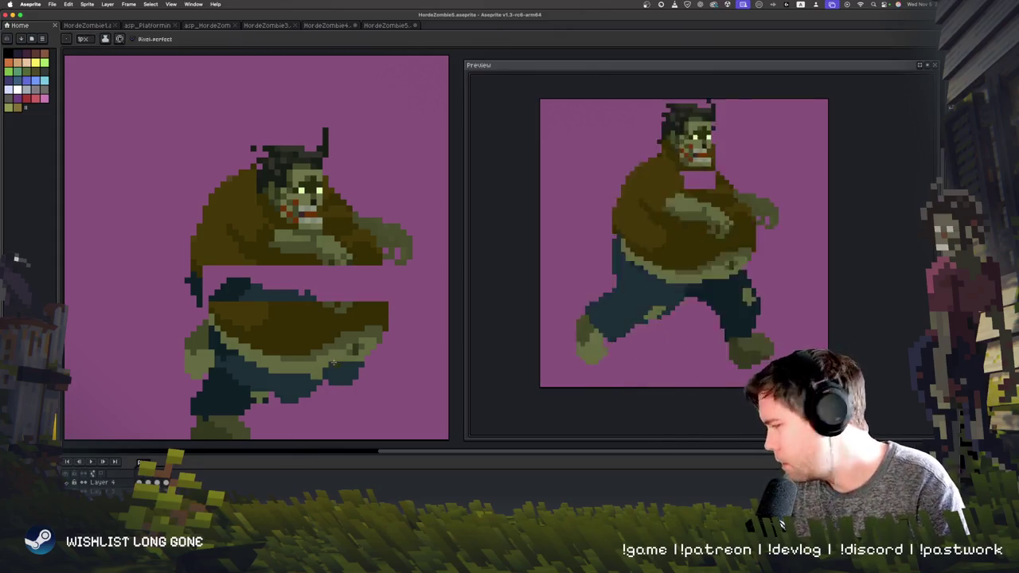
left_click(357, 313)
key("b")
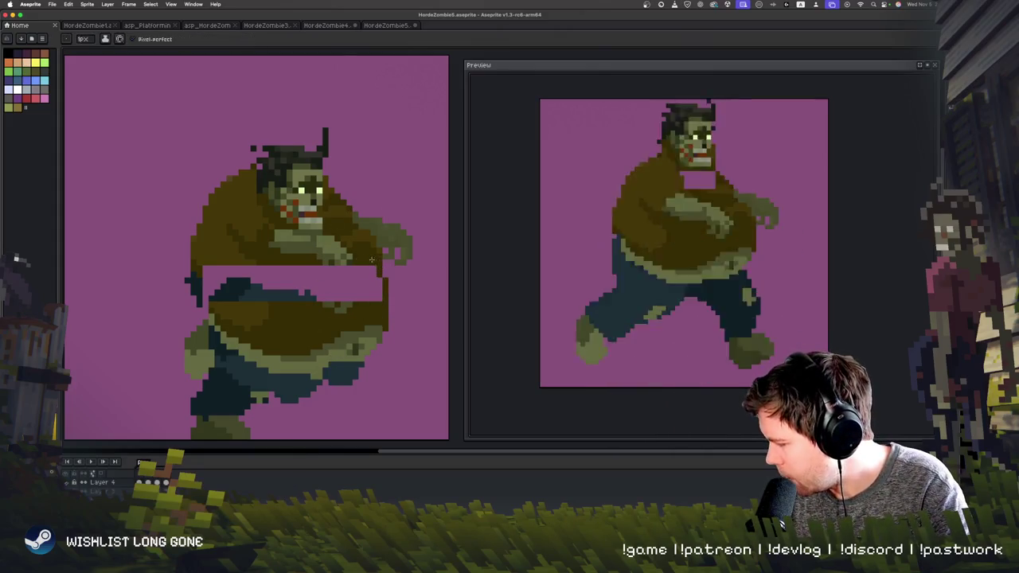
left_click_drag(273, 299, 263, 306)
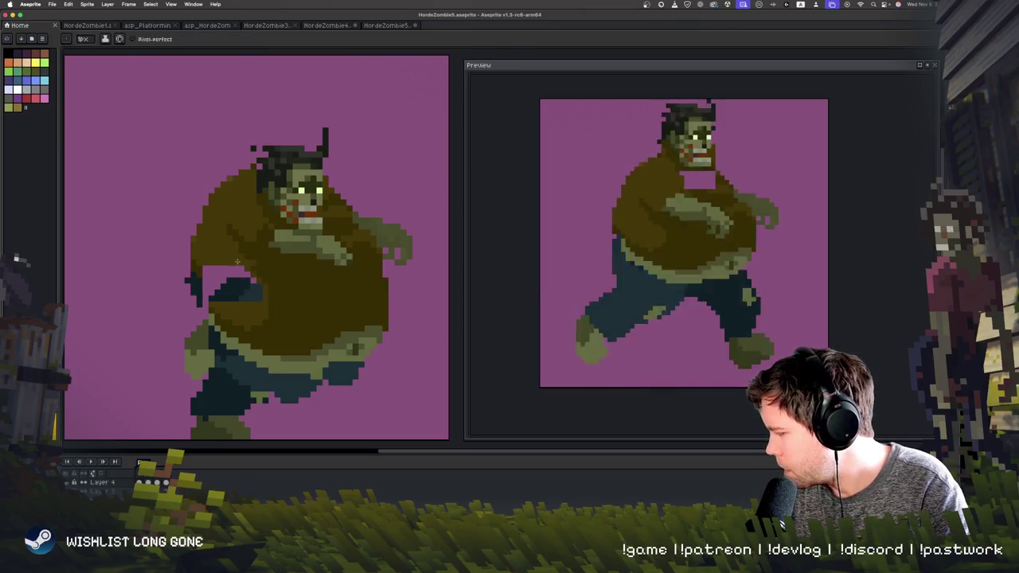
- Paint the blue-grey belly patch brown, picking colour from the sprite
mouse_move(199, 283)
left_mouse_down()
mouse_move(259, 296)
mouse_move(198, 297)
left_mouse_up()
key("i")
left_click(201, 302)
key("b")
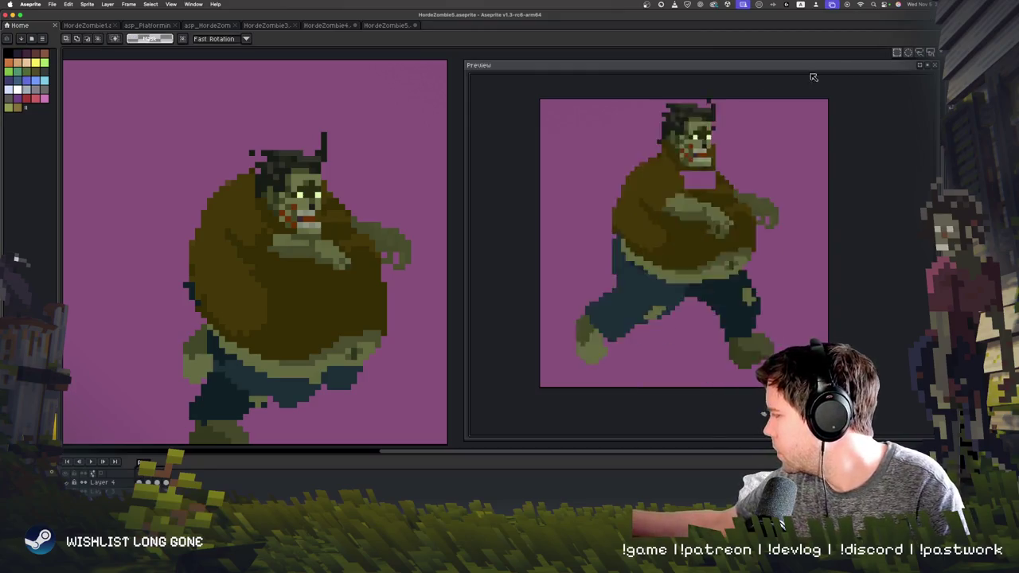
- Select the right arm and nudge it down slightly
key("m")
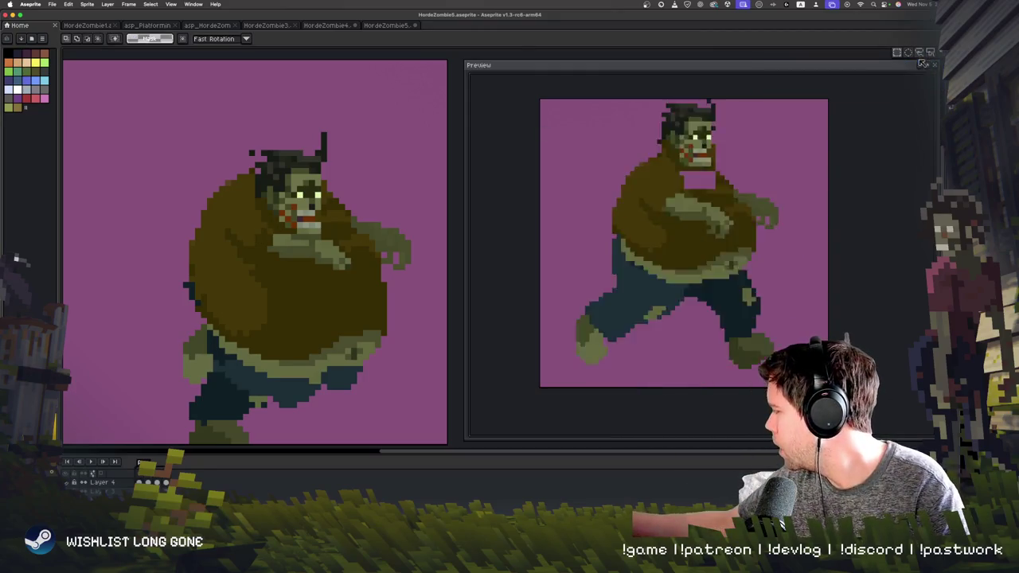
mouse_move(335, 271)
left_mouse_down()
mouse_move(257, 223)
mouse_move(329, 289)
left_mouse_up()
left_click_drag(357, 223, 374, 205)
left_click_drag(416, 248, 420, 265)
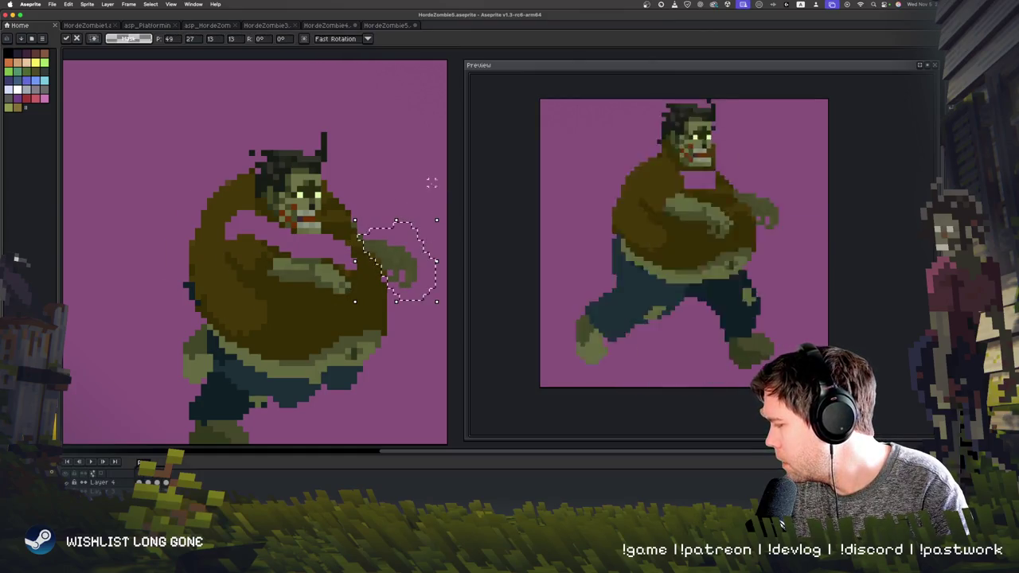
left_click(420, 218)
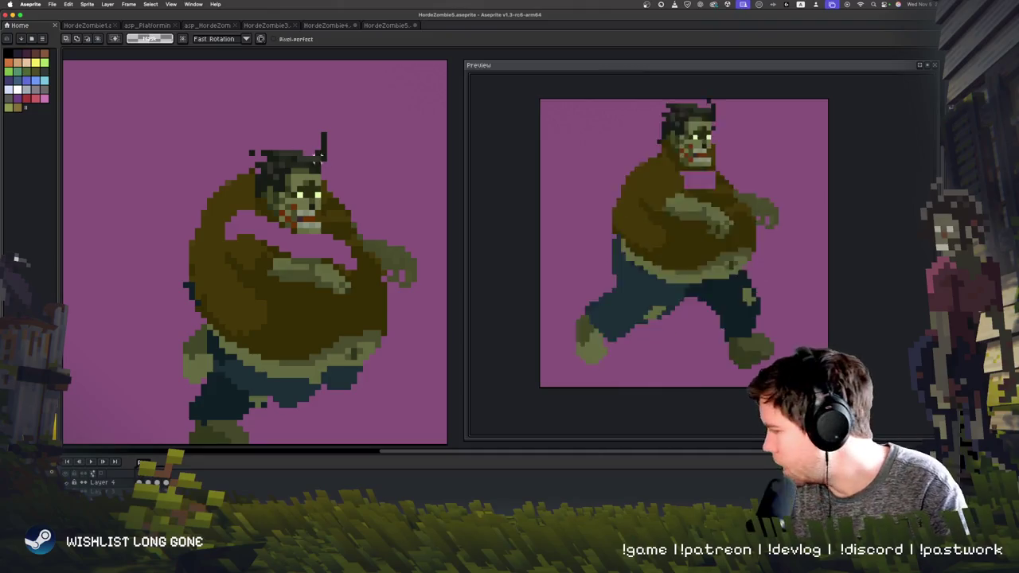
- Select the head and lower it into the shoulders
mouse_move(322, 182)
left_mouse_down()
mouse_move(324, 109)
mouse_move(322, 213)
left_mouse_up()
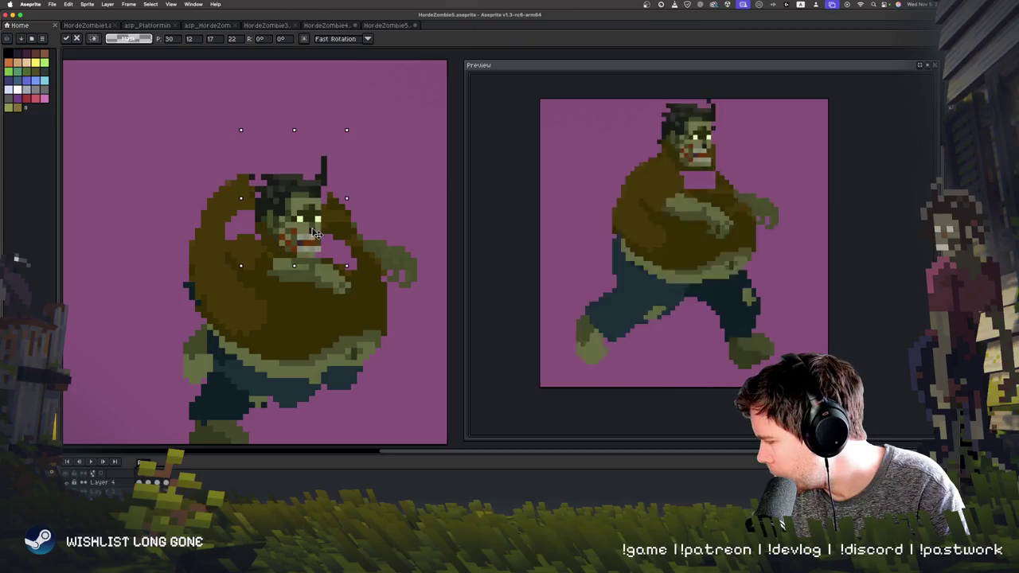
left_click(382, 199)
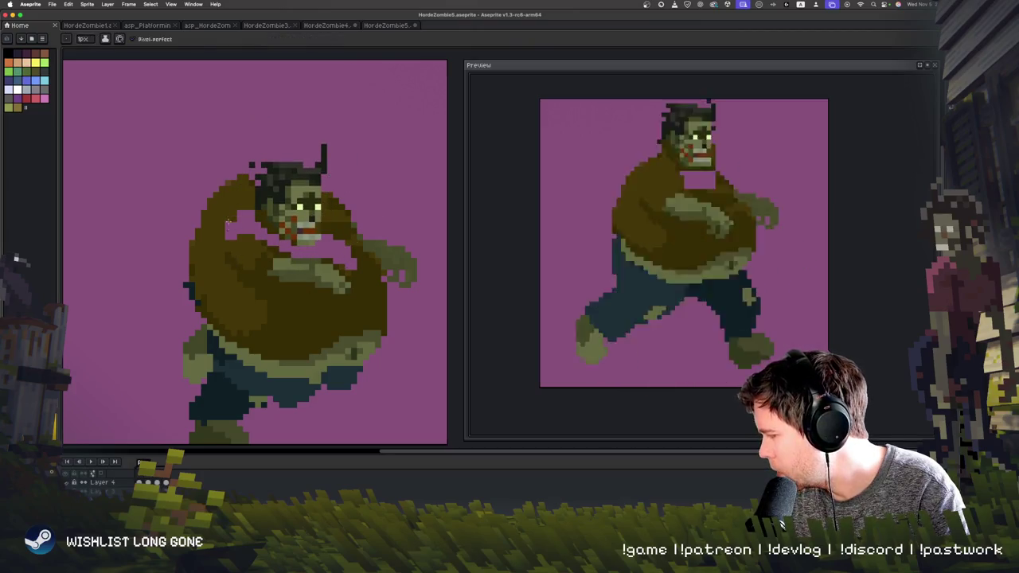
key("b")
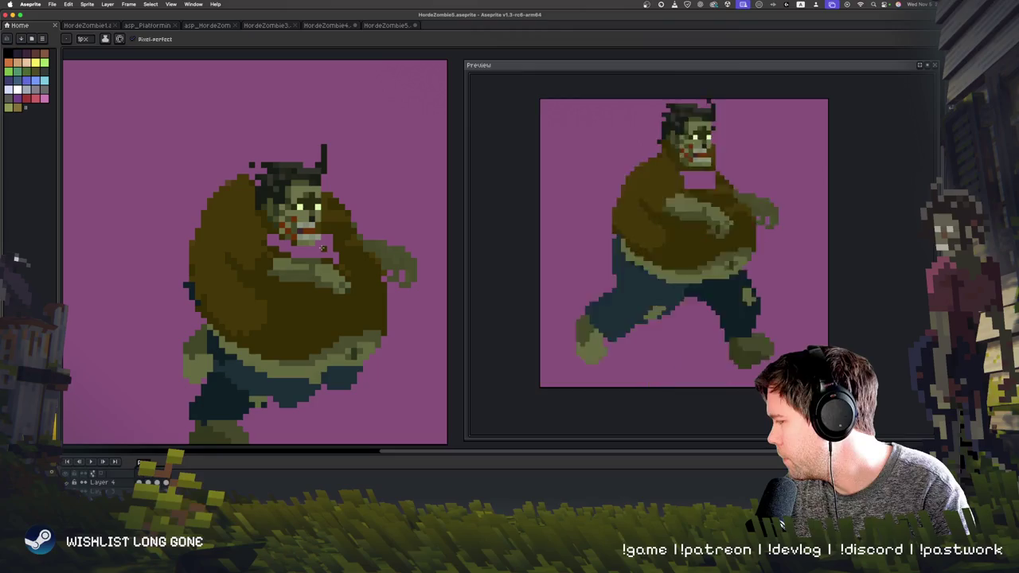
- Lasso the belly and lower it further so it sags over the belt
left_click_drag(383, 410, 389, 338)
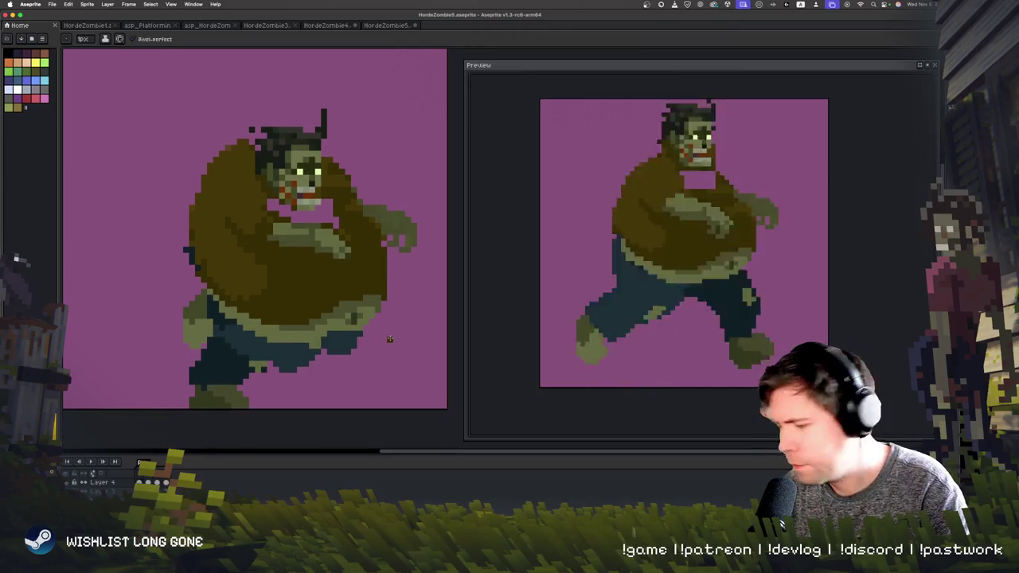
key("Right")
key("Left")
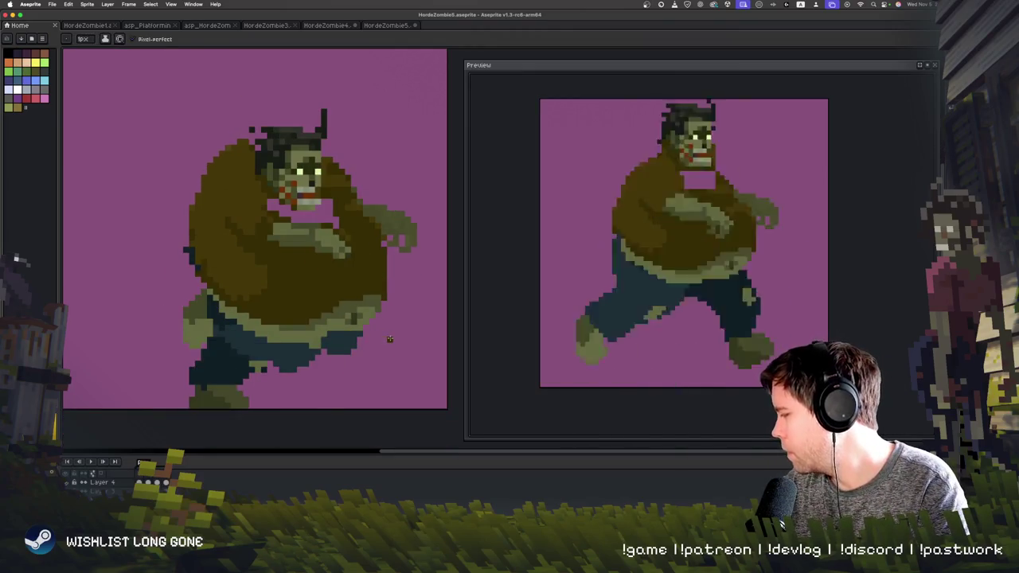
key("q")
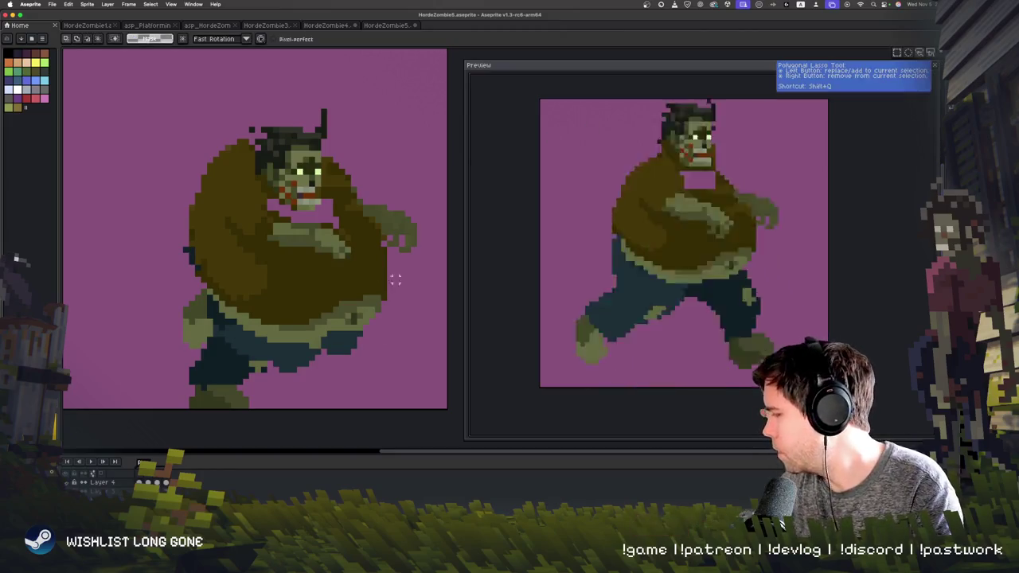
left_click_drag(387, 284, 323, 340)
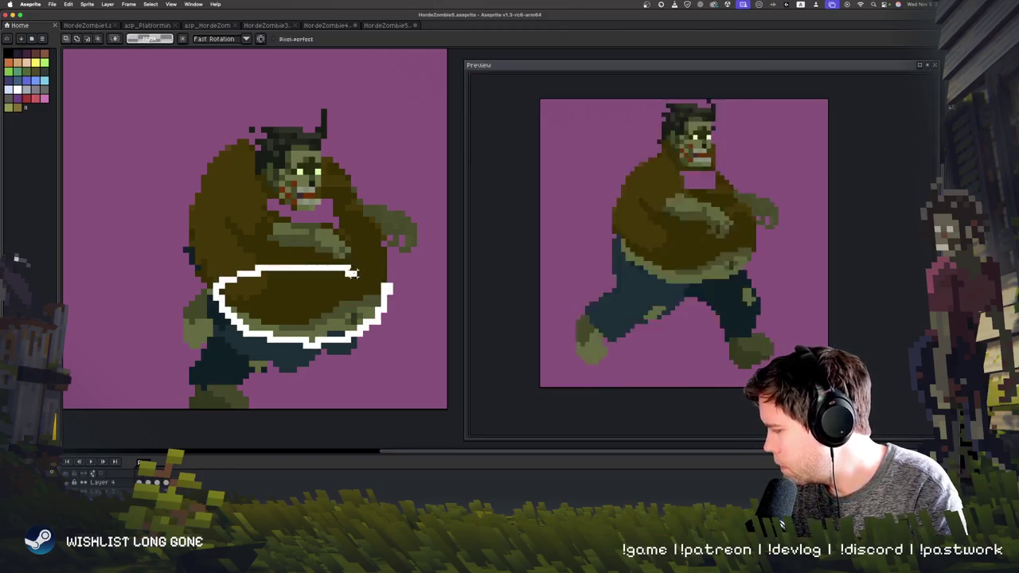
left_click_drag(348, 291, 350, 315)
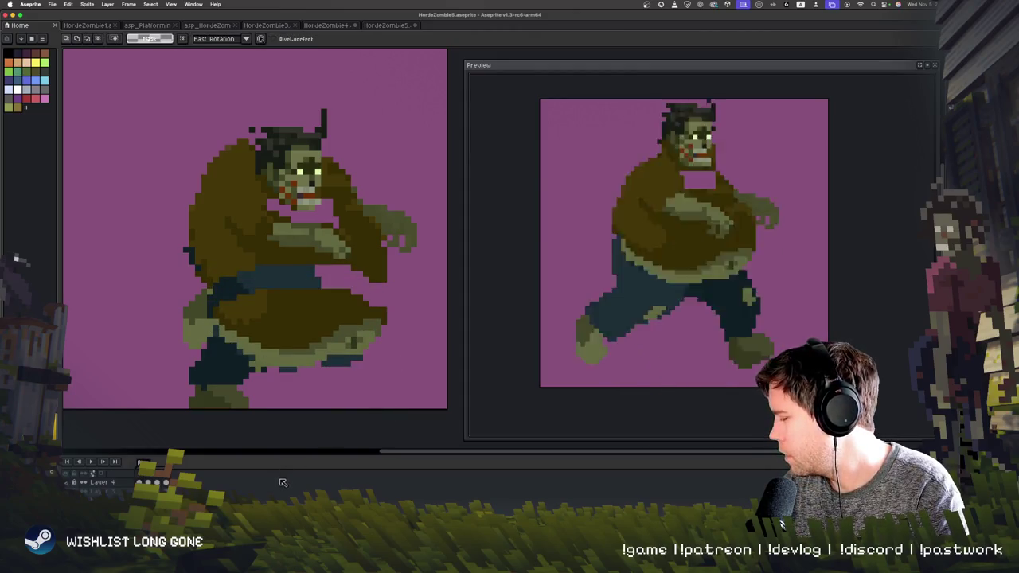
key("ctrl+z")
key("ctrl+z")
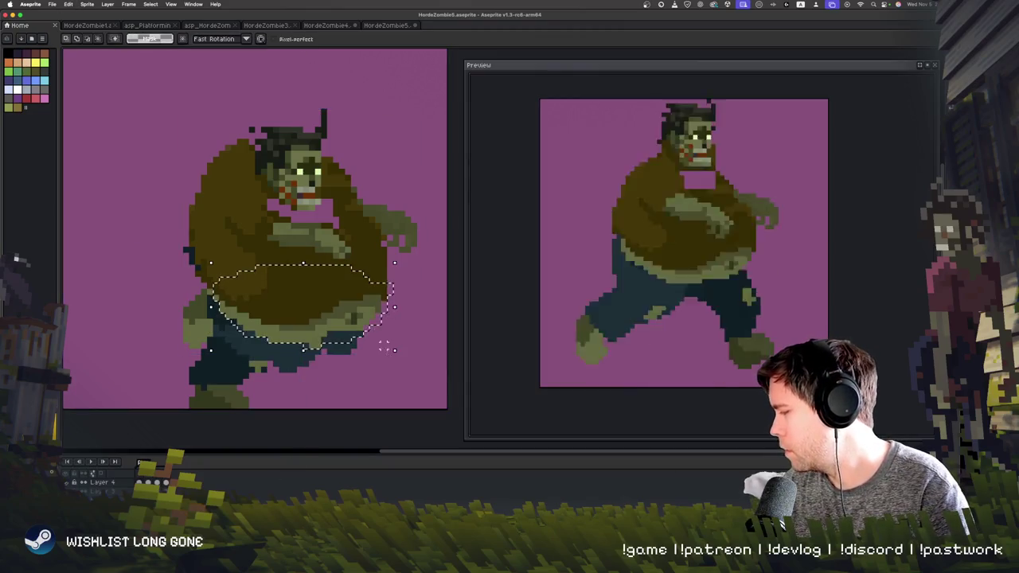
left_click_drag(386, 346, 387, 363)
key("ctrl+d")
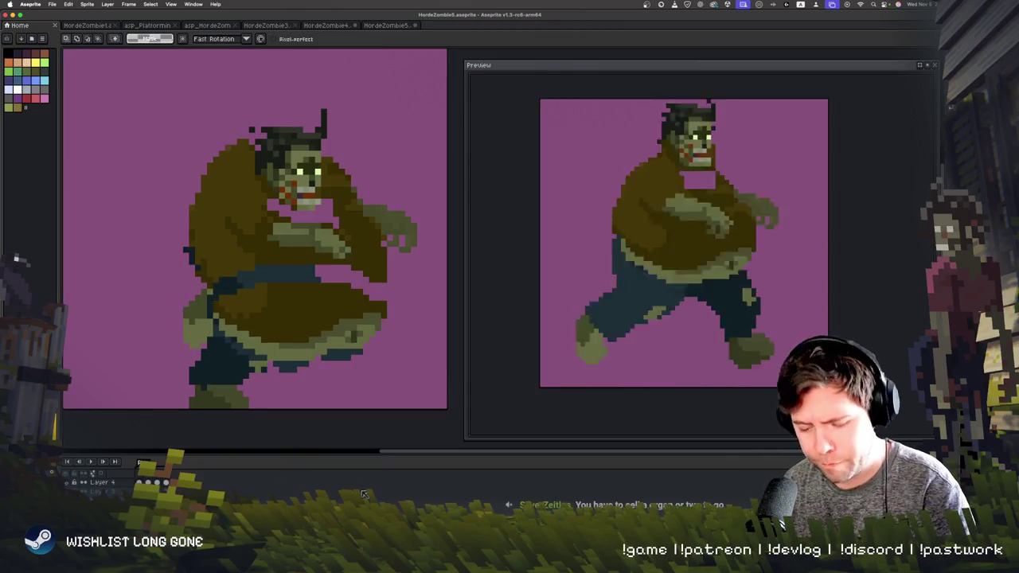
- Paint the belly brown over the belt line and advance to the wide-stride frame
key("b")
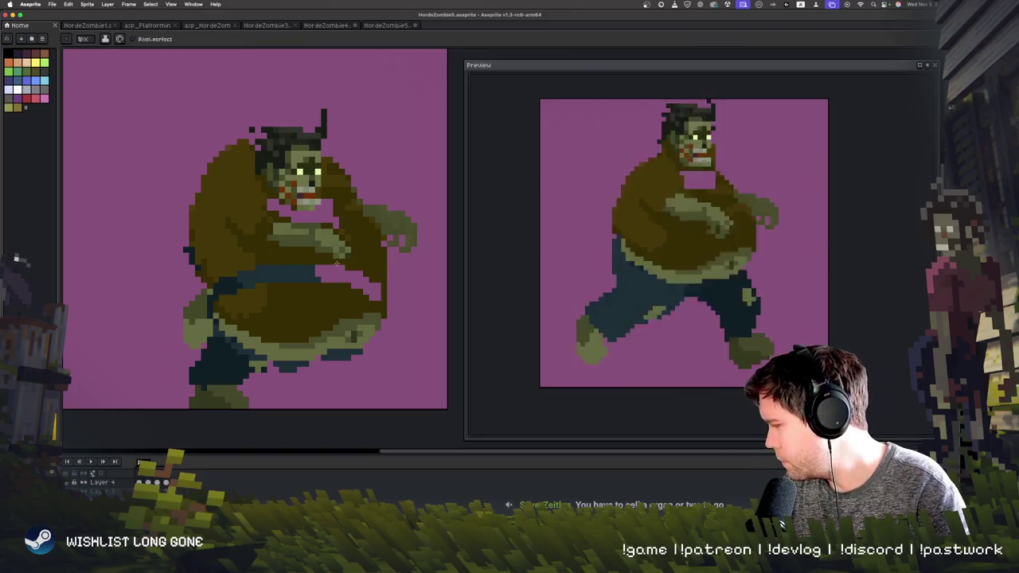
left_click_drag(263, 271, 291, 320)
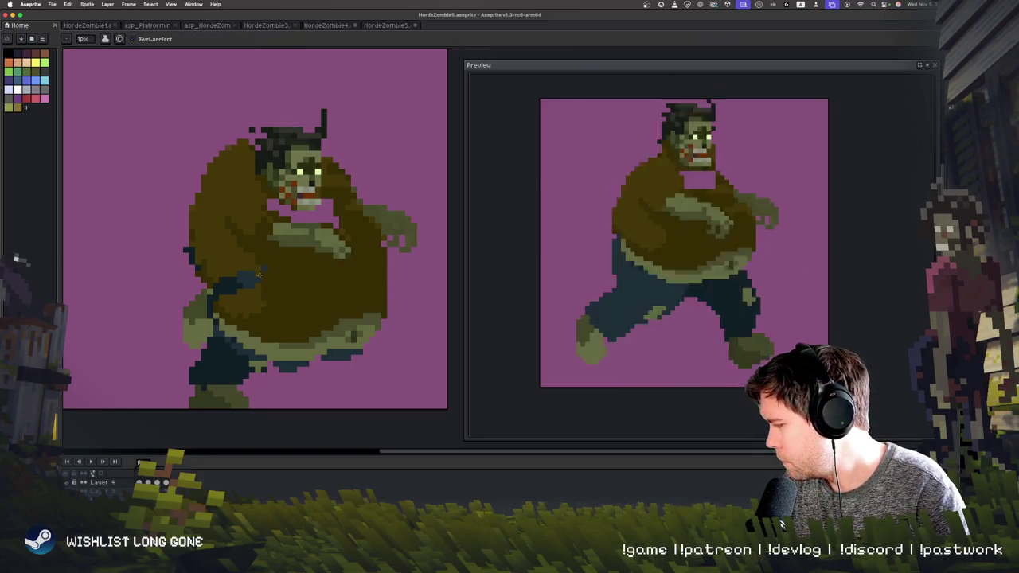
key("alt")
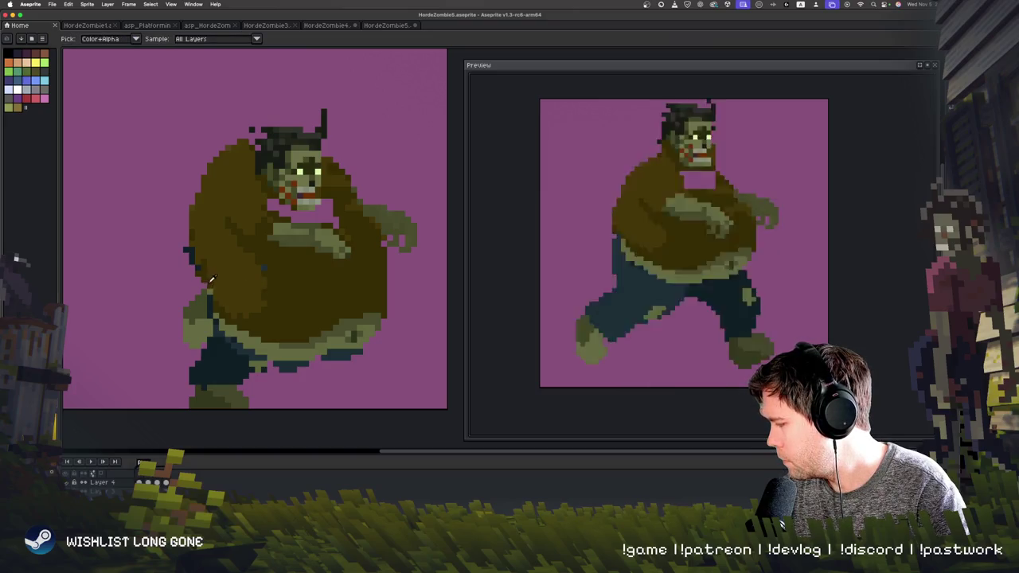
left_click(211, 278, "alt")
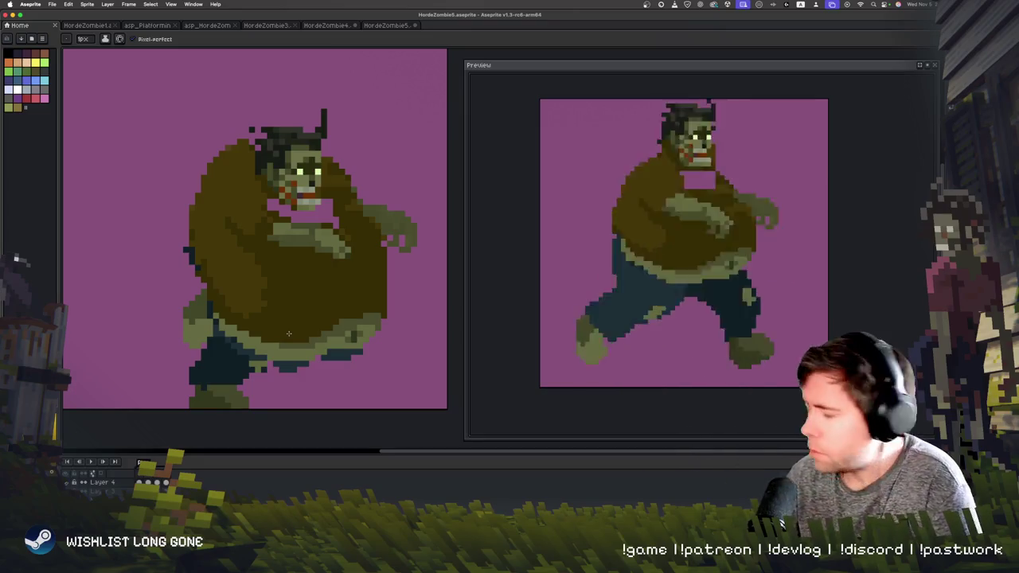
key("Return")
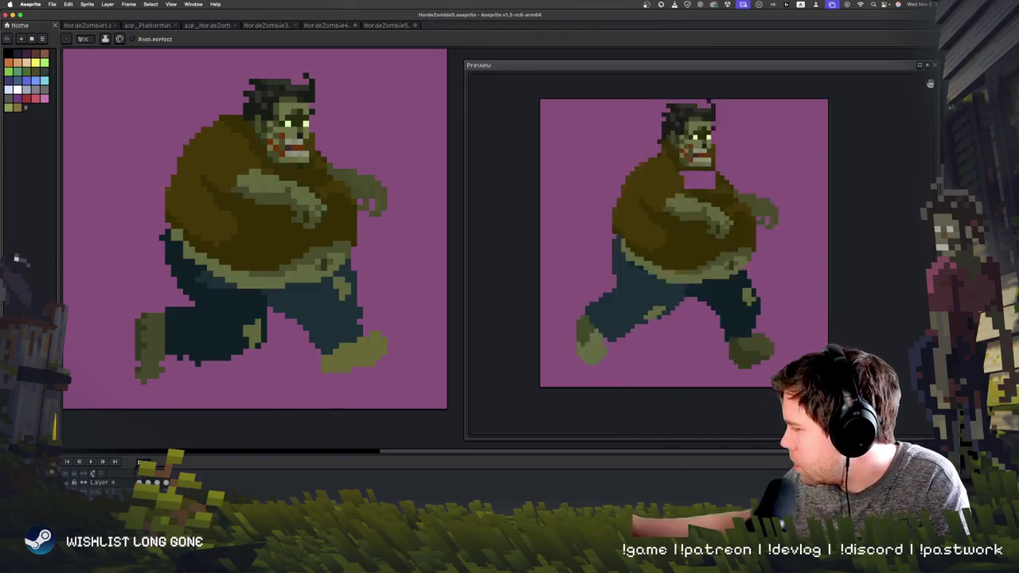
- Outline the belly edge with a freehand selection and commit the change
key("m")
mouse_move(281, 286)
left_mouse_down()
mouse_move(330, 284)
mouse_move(355, 230)
left_mouse_up()
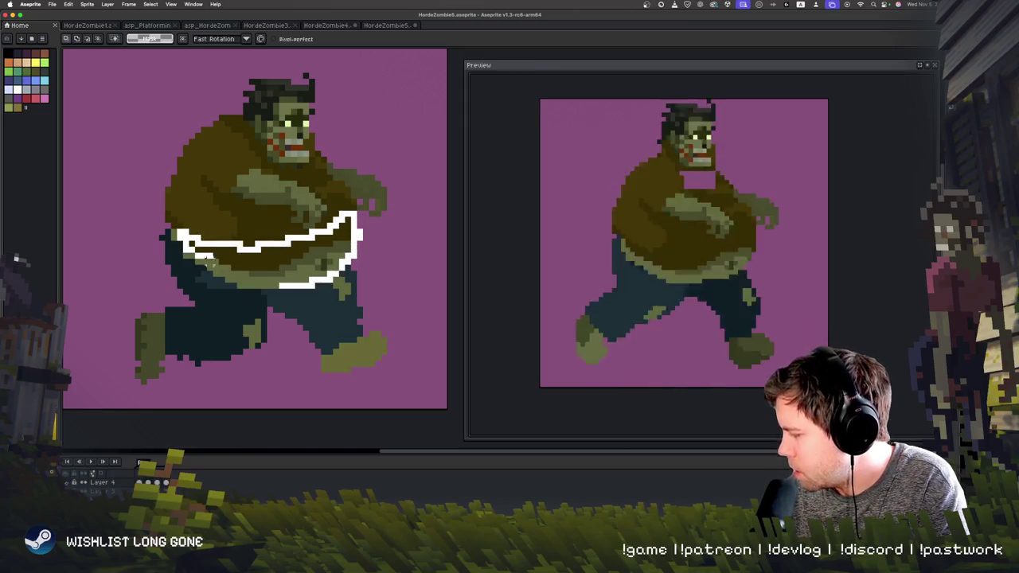
left_click_drag(222, 243, 306, 299)
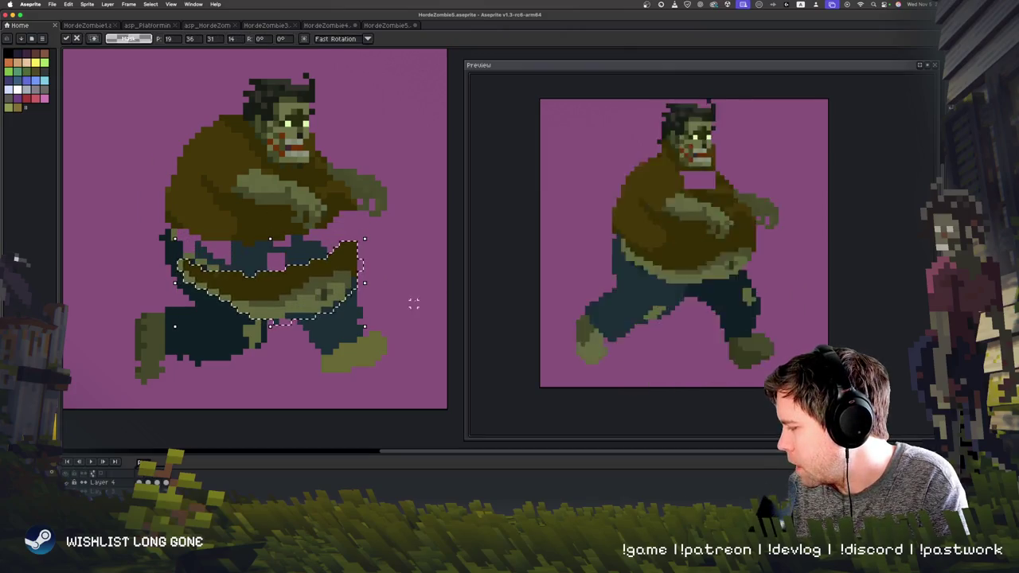
key("b")
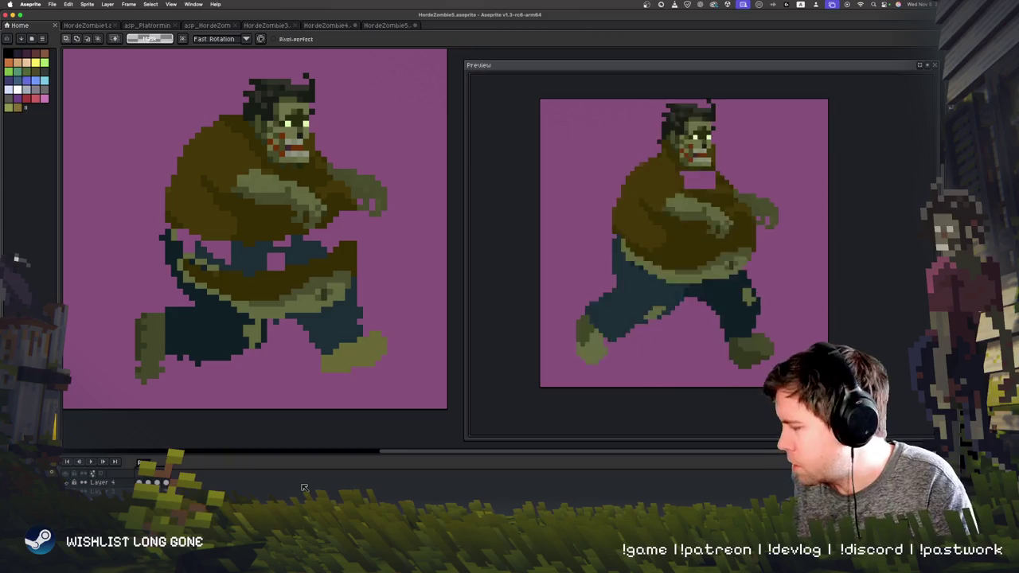
- Paint the belly hole and blue patches dark brown, then step to another frame
key("g")
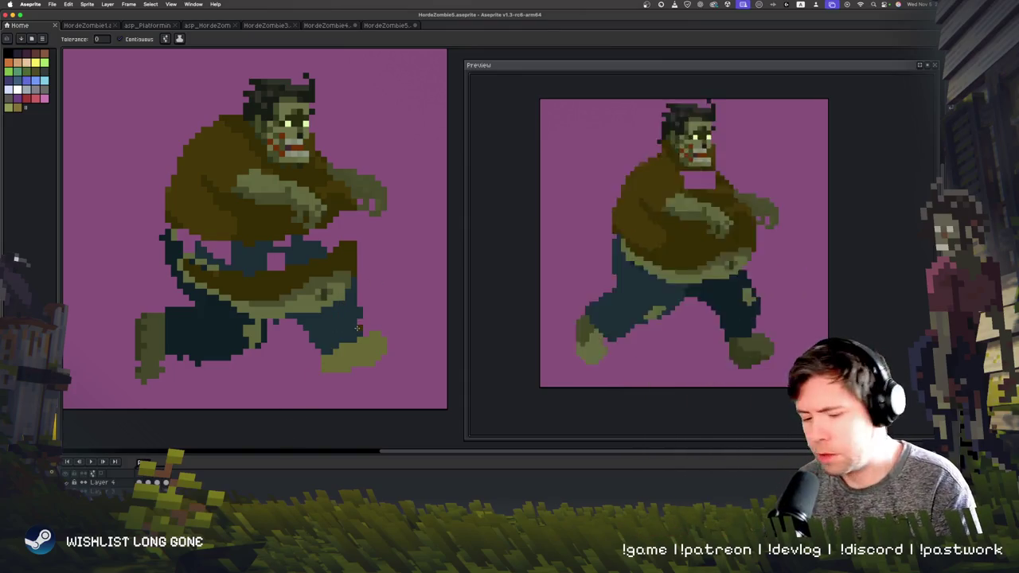
key("b")
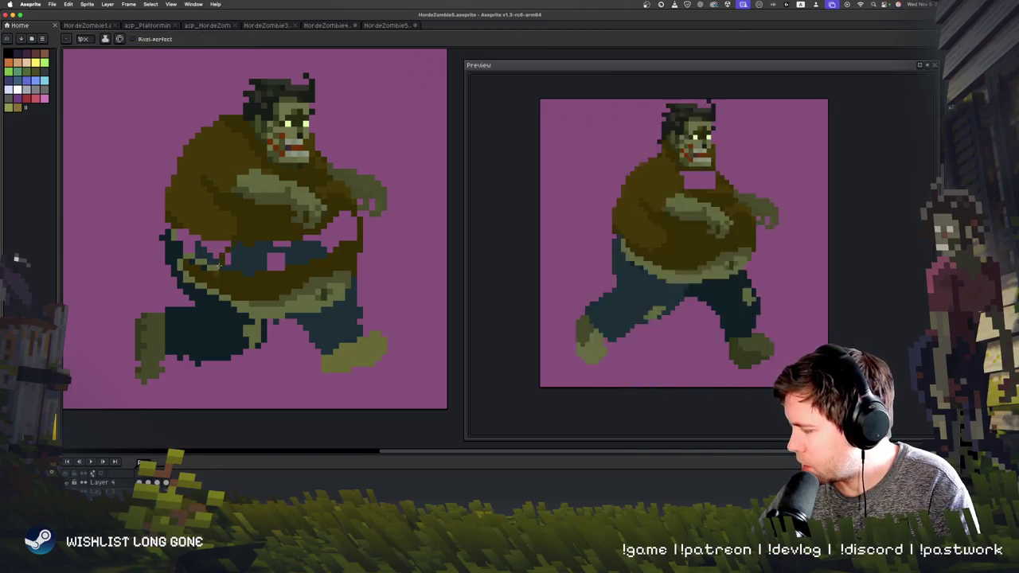
left_click_drag(276, 261, 335, 227)
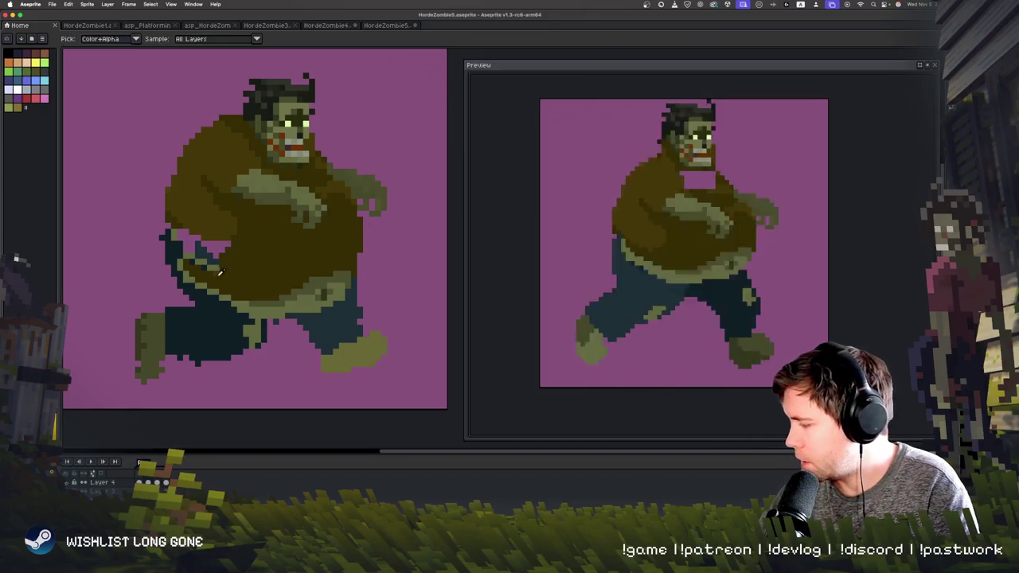
left_click_drag(183, 255, 197, 185)
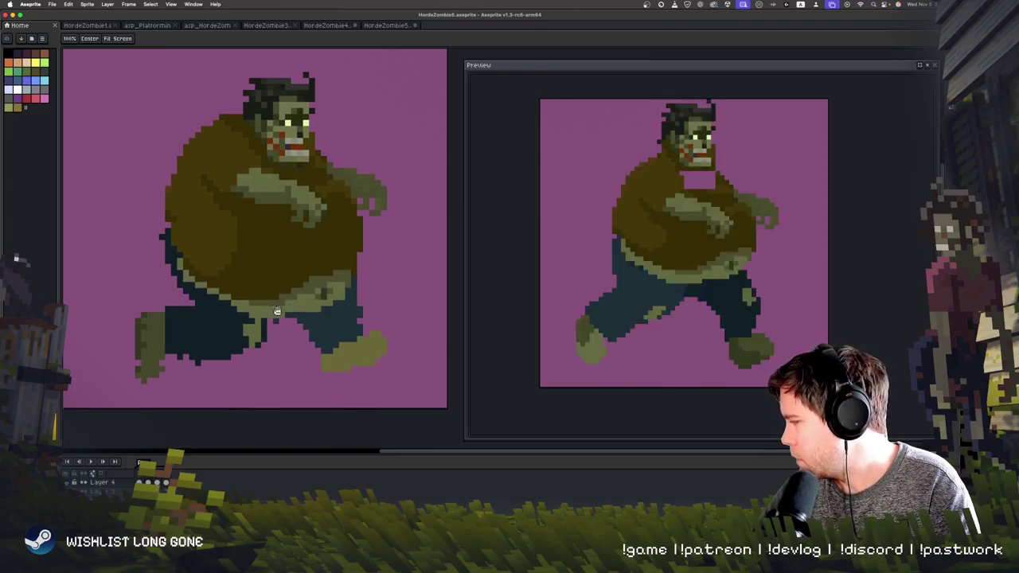
key("Right")
key("Right")
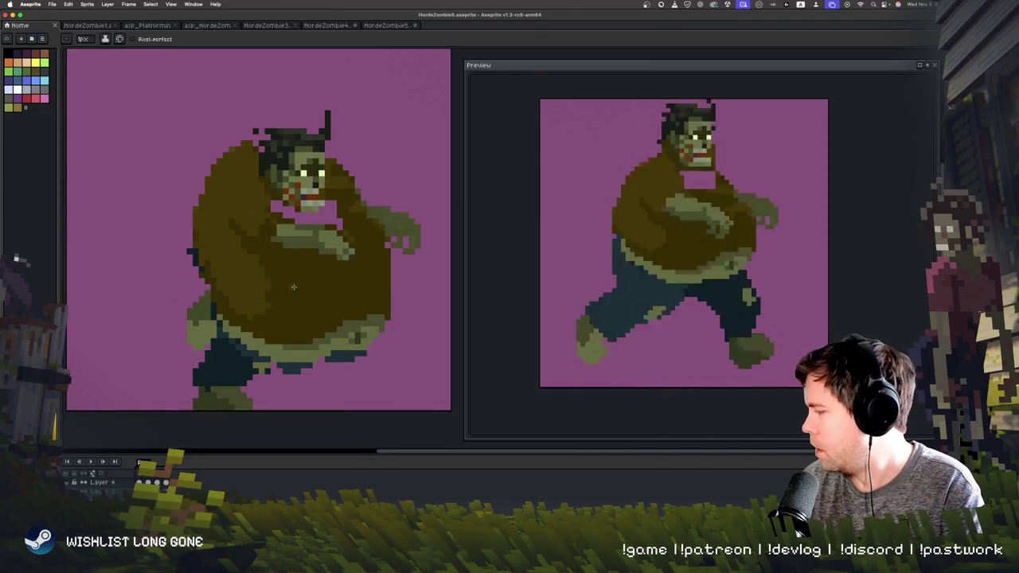
key("Right")
key("Right")
key("Right")
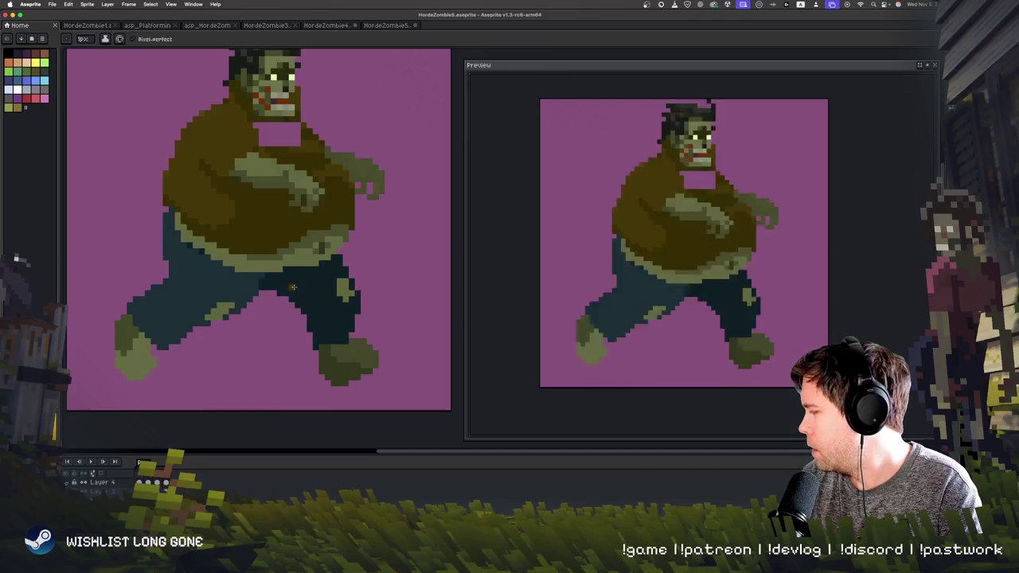
- Play the animation, then trial a head rotation and cancel it
key("Return")
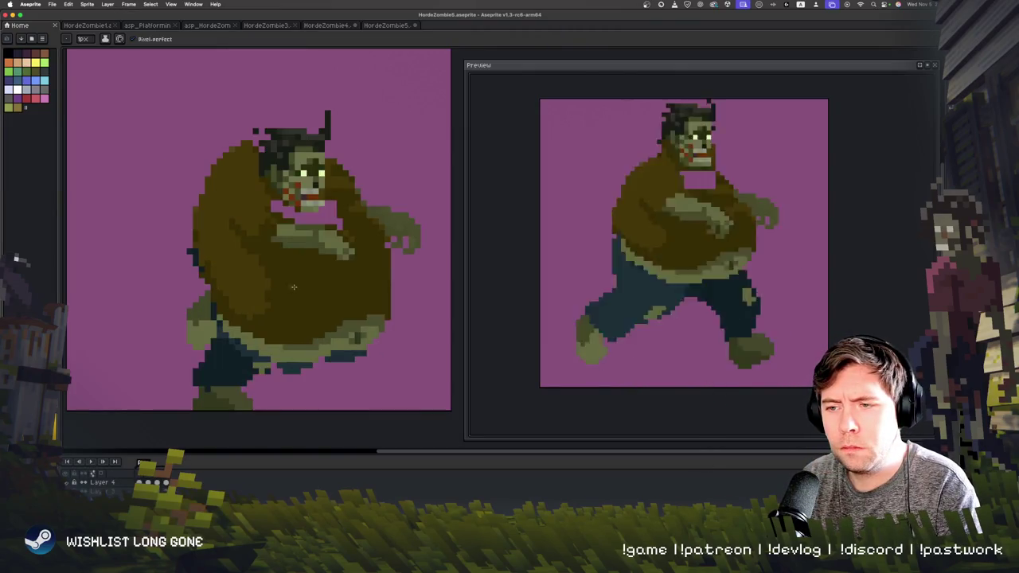
key("Return")
key("Return")
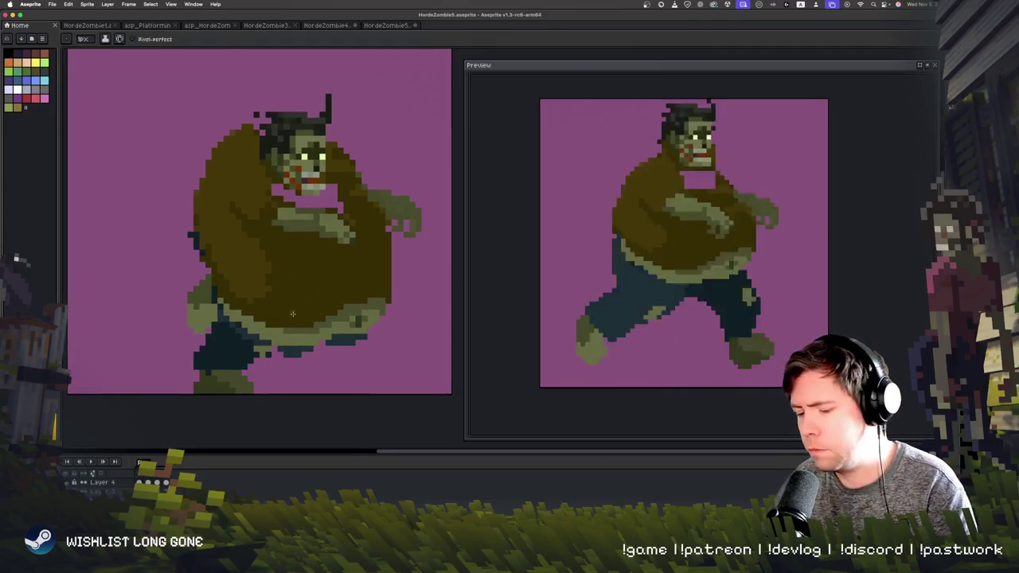
scroll(292, 313, "up", 2)
key("Return")
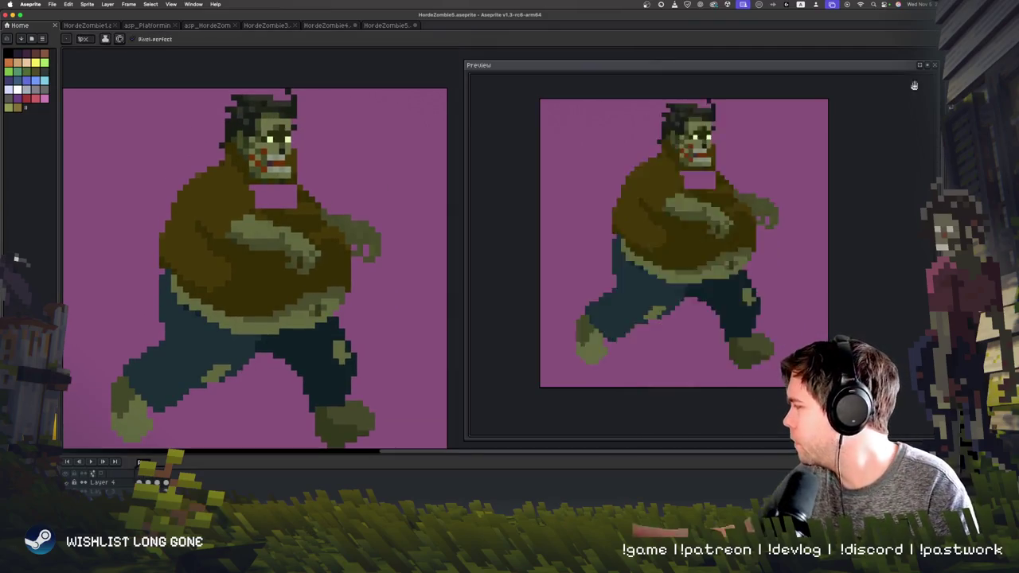
key("m")
mouse_move(205, 88)
left_mouse_down()
mouse_move(327, 167)
mouse_move(350, 137)
left_mouse_up()
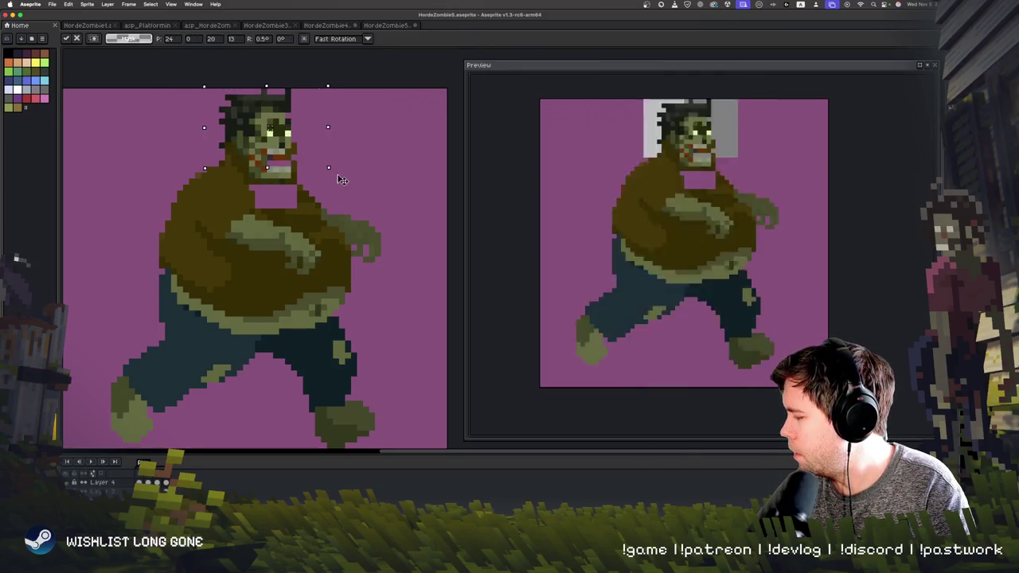
left_click_drag(231, 190, 390, 194)
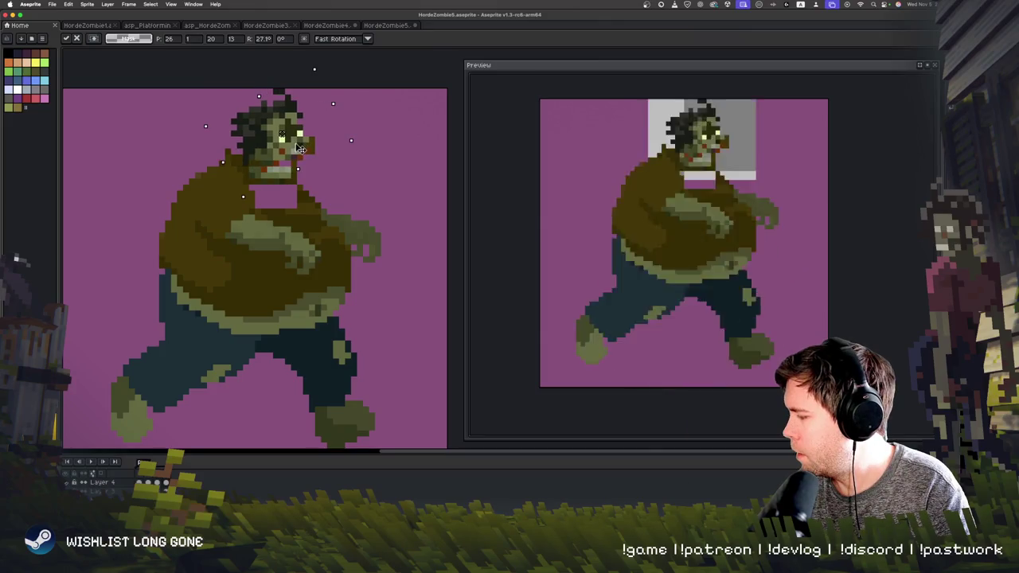
key("Escape")
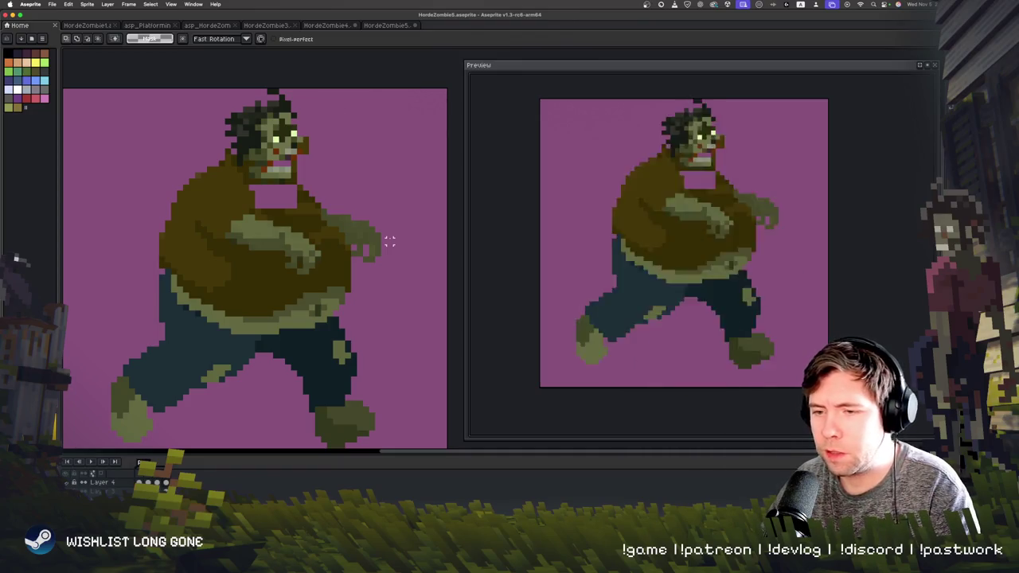
- On the running frame, rotate the head to a slight tilt, nudge it into place, and apply
key("Right")
key("Right")
key("Right")
key("Right")
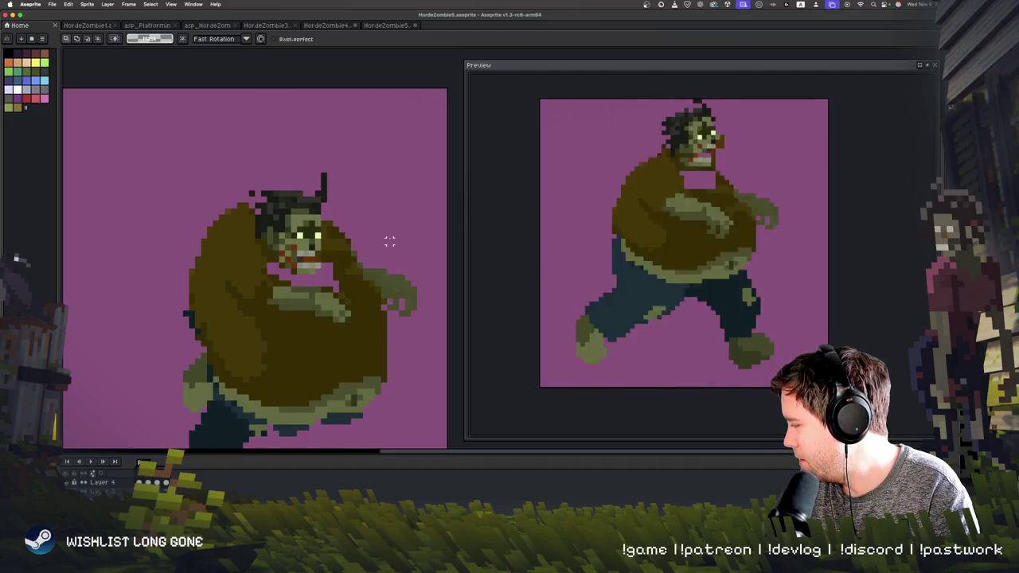
key("Right")
left_click_drag(246, 144, 275, 103)
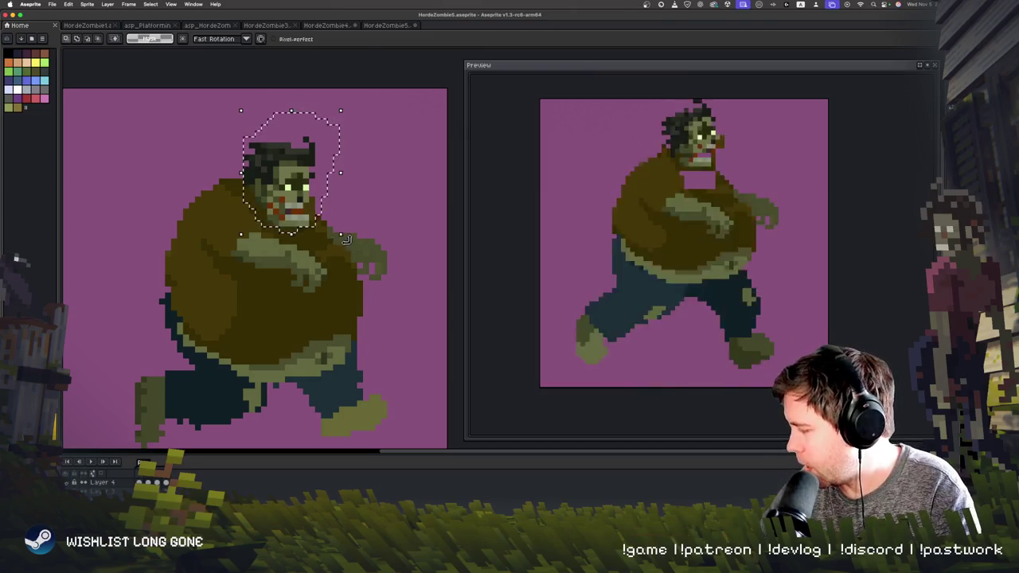
left_click_drag(344, 239, 333, 267)
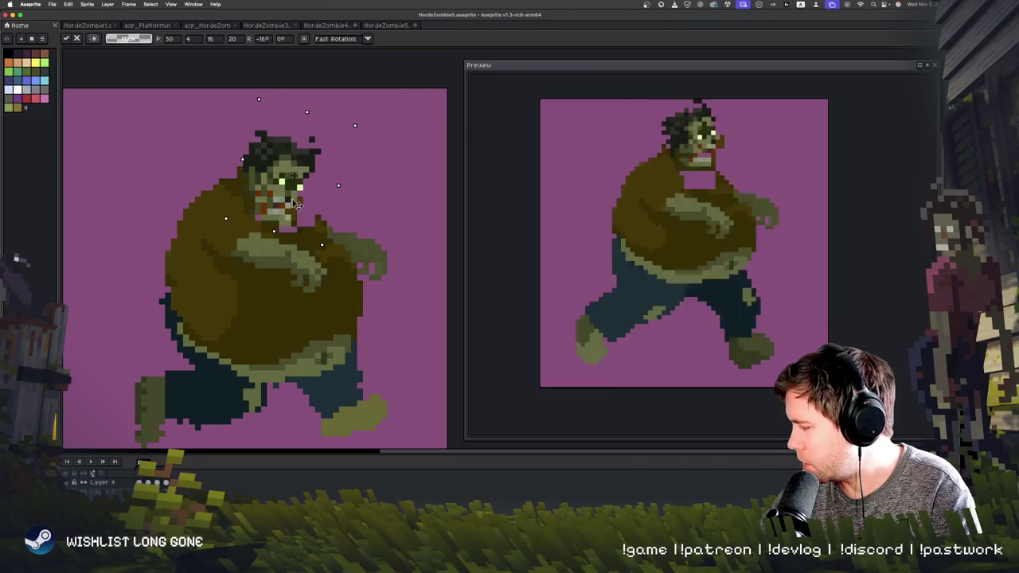
left_click_drag(372, 205, 379, 217)
key("ctrl+d")
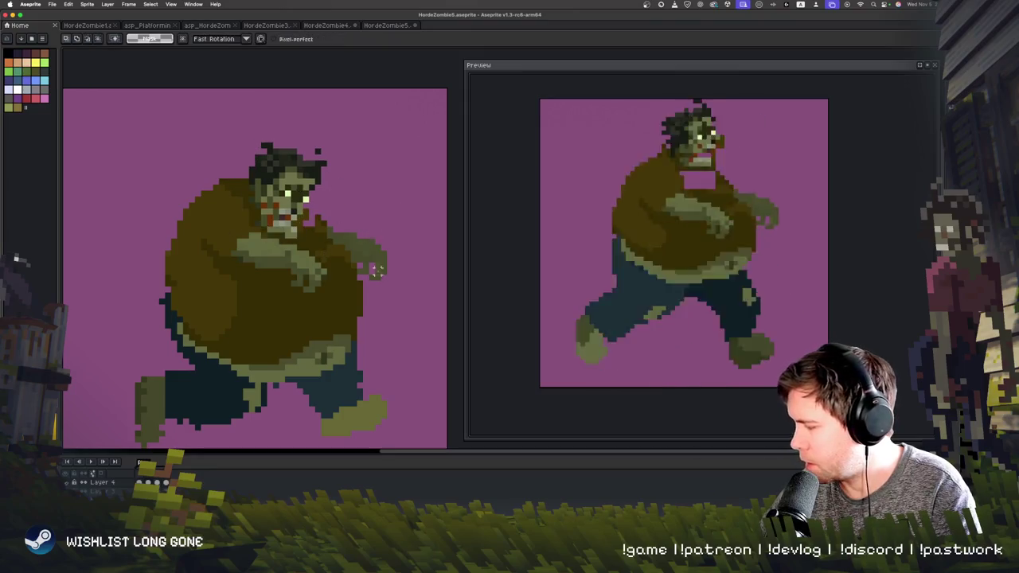
- Play the walk cycle, then step frames with comma/period and stop on the hunched frame
key("Return")
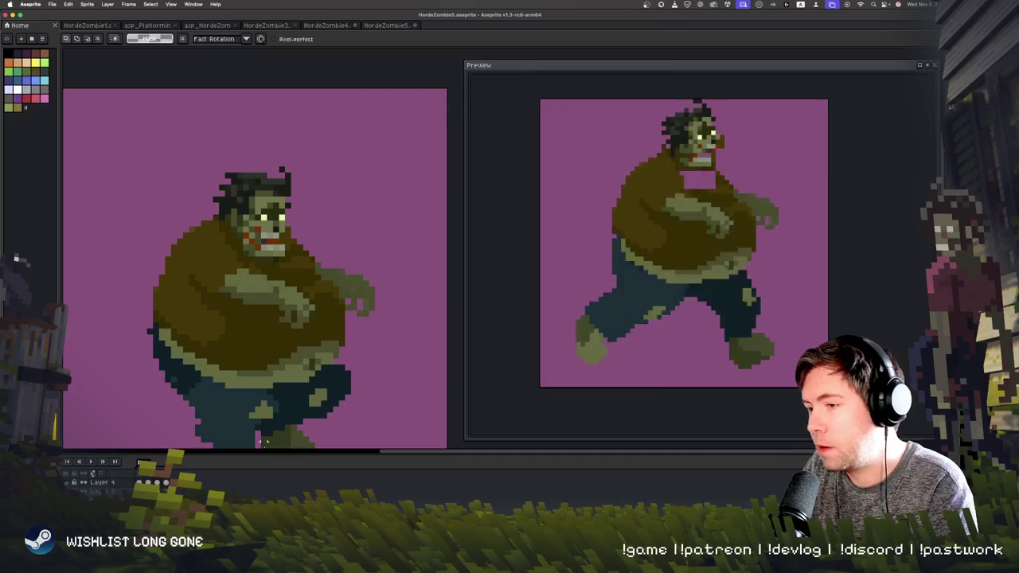
key(".")
key(".")
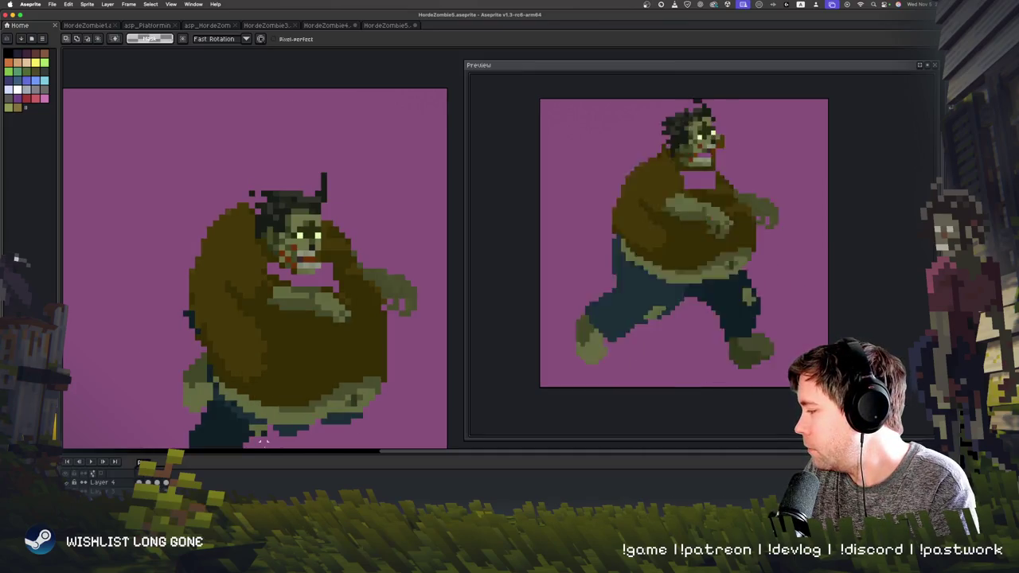
key("comma")
key("period")
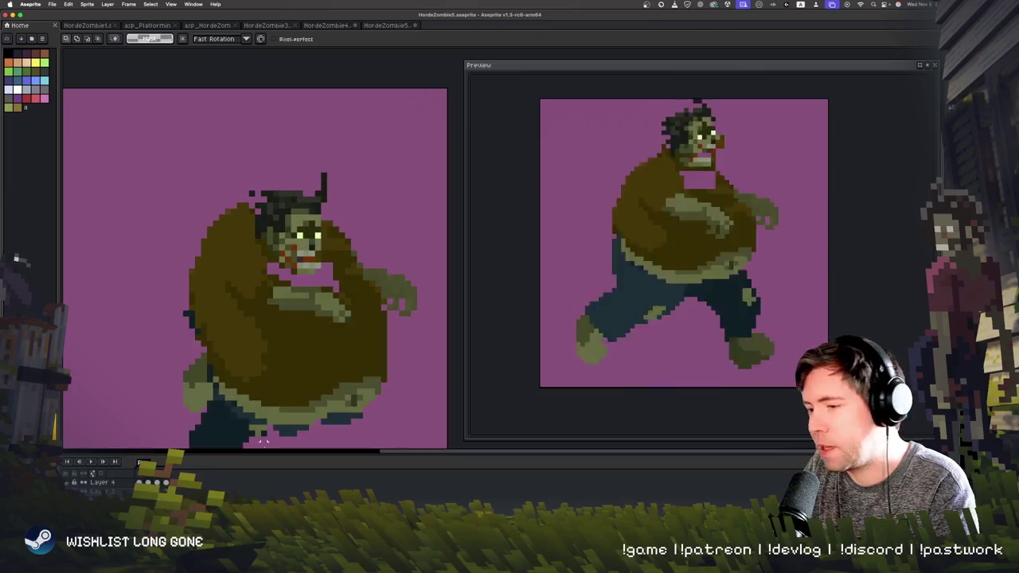
key("comma")
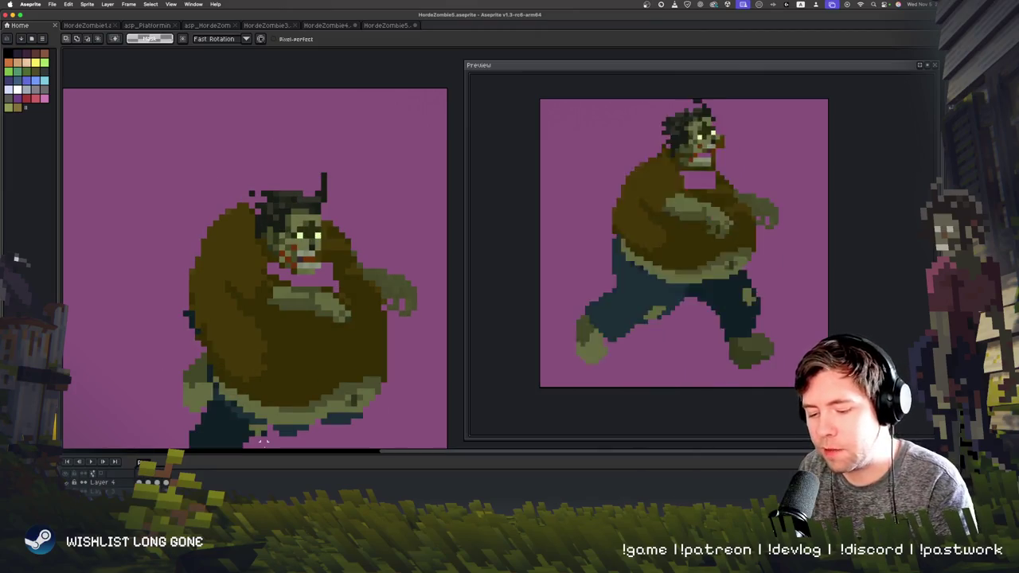
key("period")
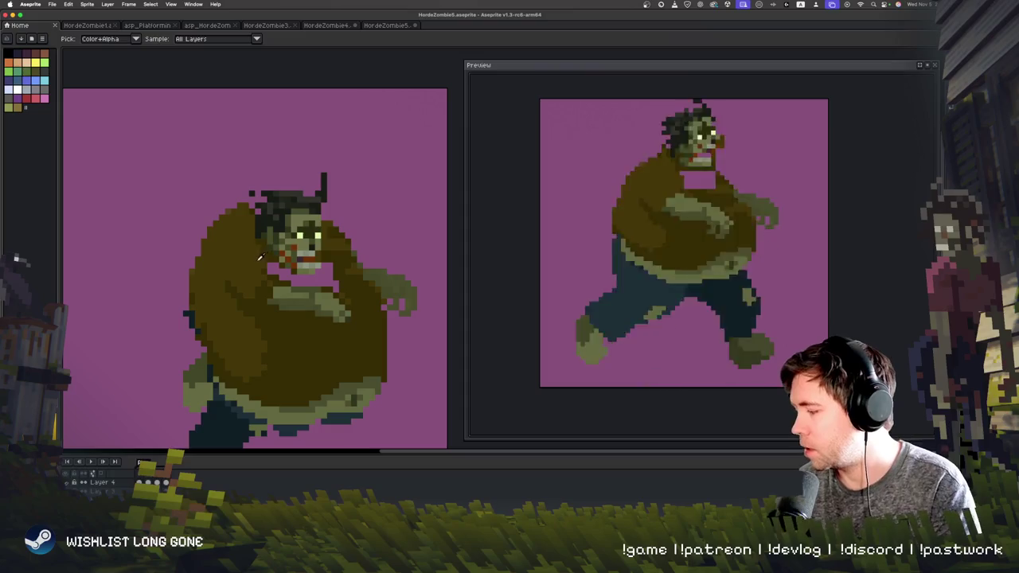
key("comma")
key("period")
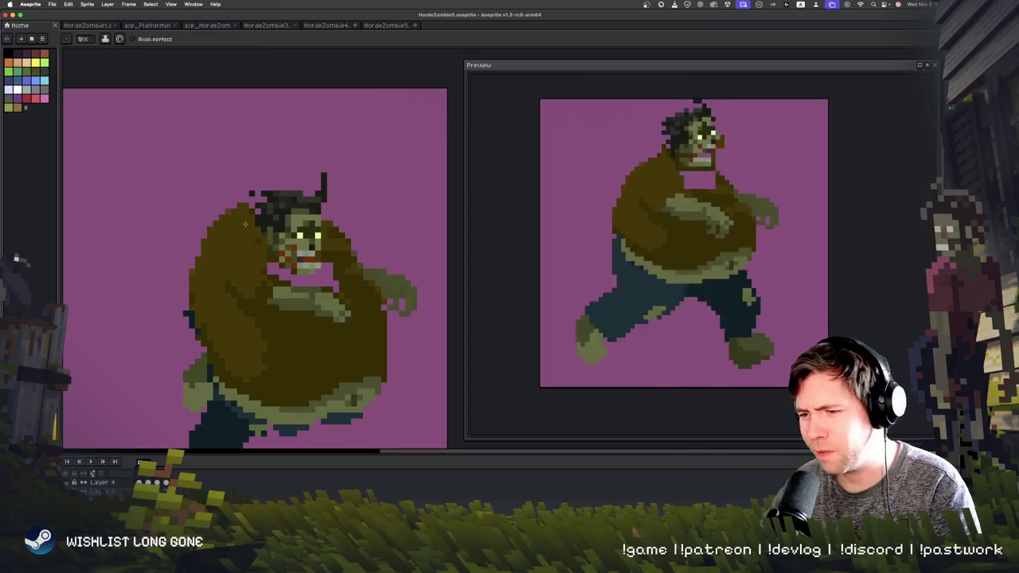
key("comma")
key("period")
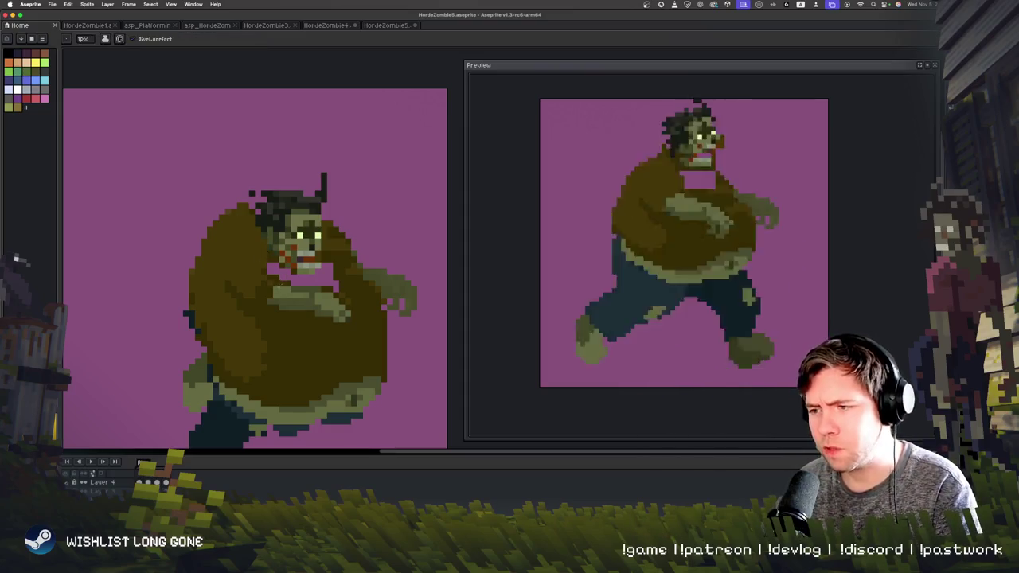
key("comma")
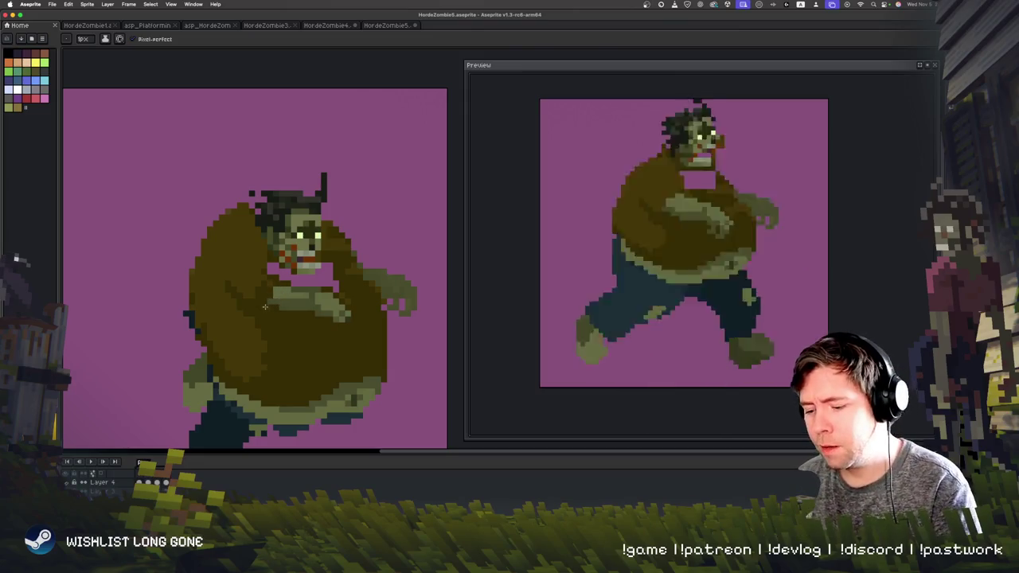
key("comma")
key("period")
key("period")
key("comma")
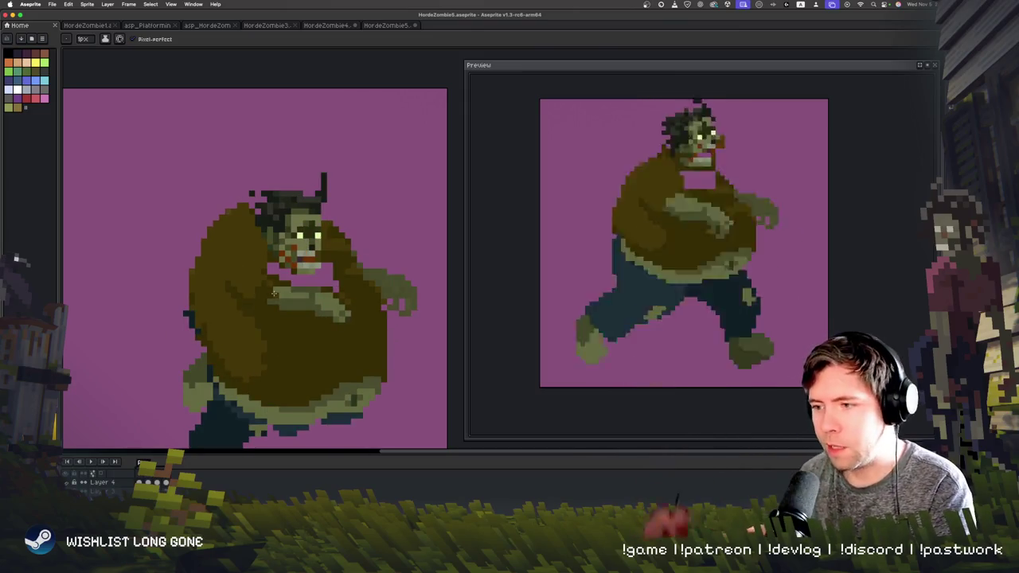
key("period")
key("comma")
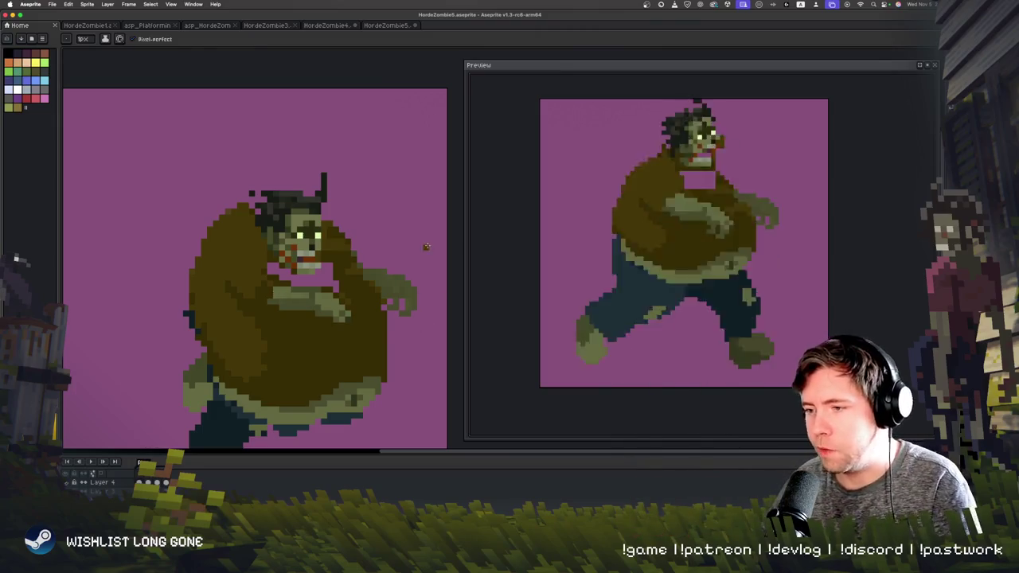
key("period")
key("comma")
key("period")
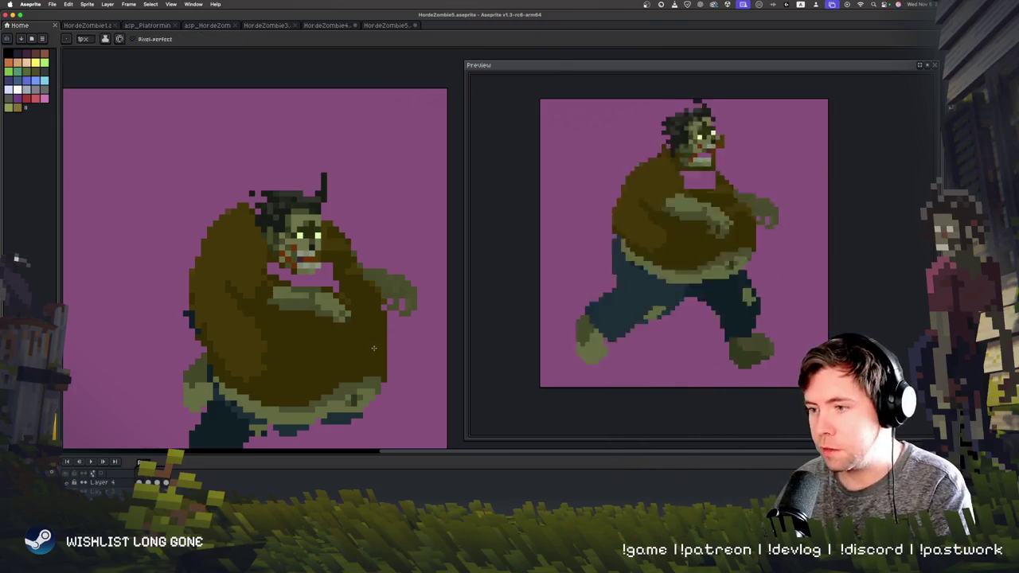
key("comma")
key("period")
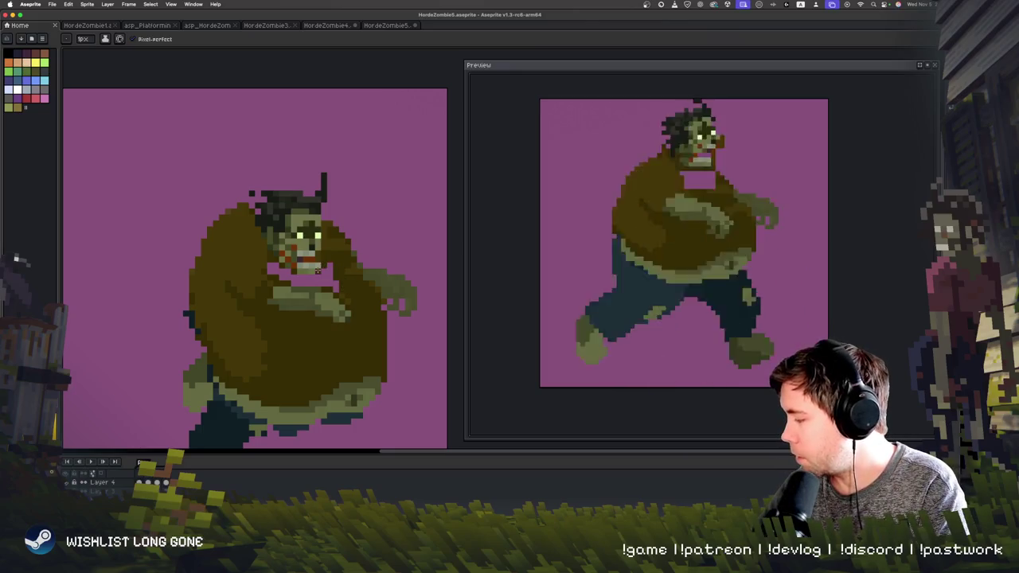
key("comma")
key("period")
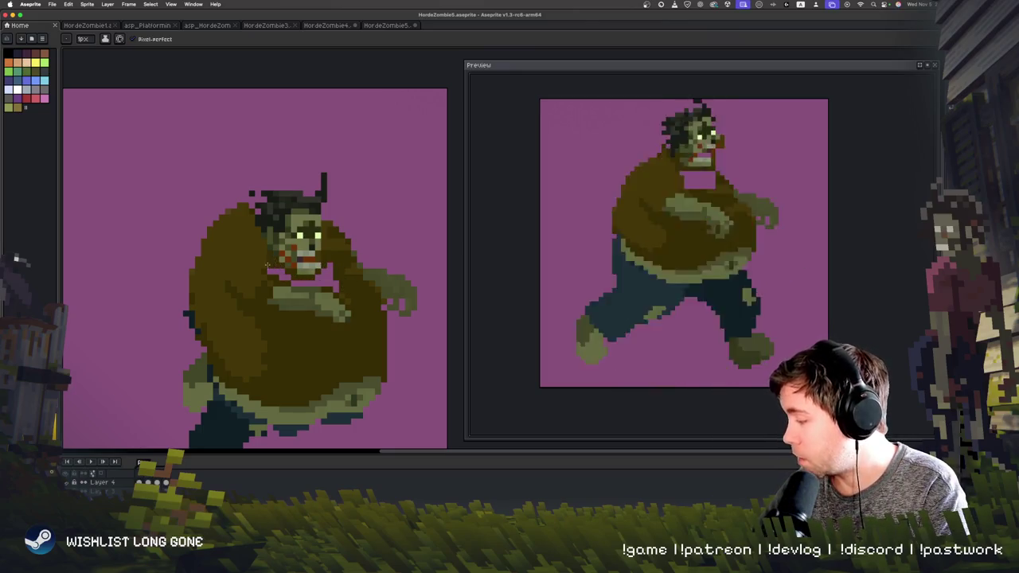
key("comma")
key("period")
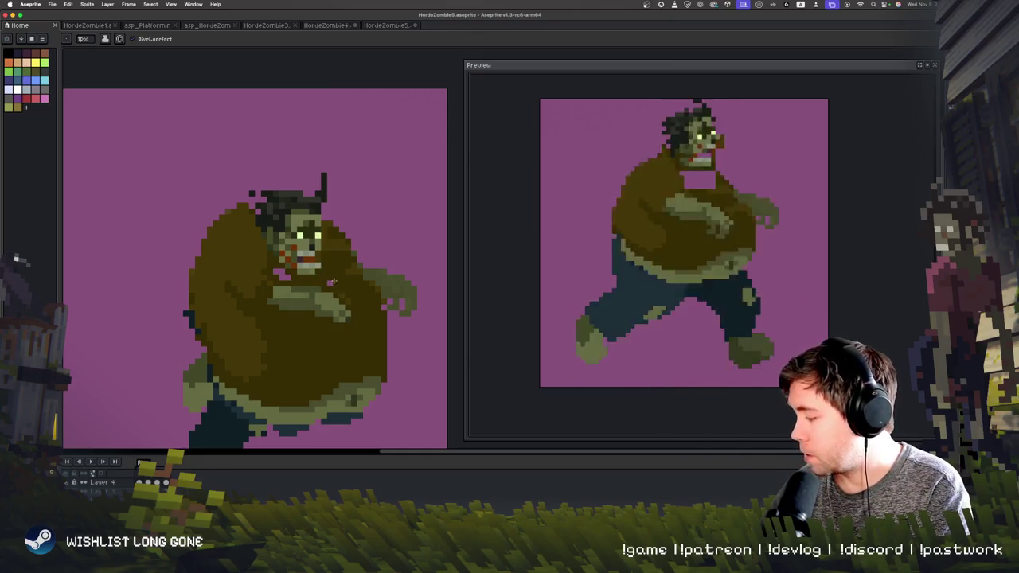
key("comma")
key("period")
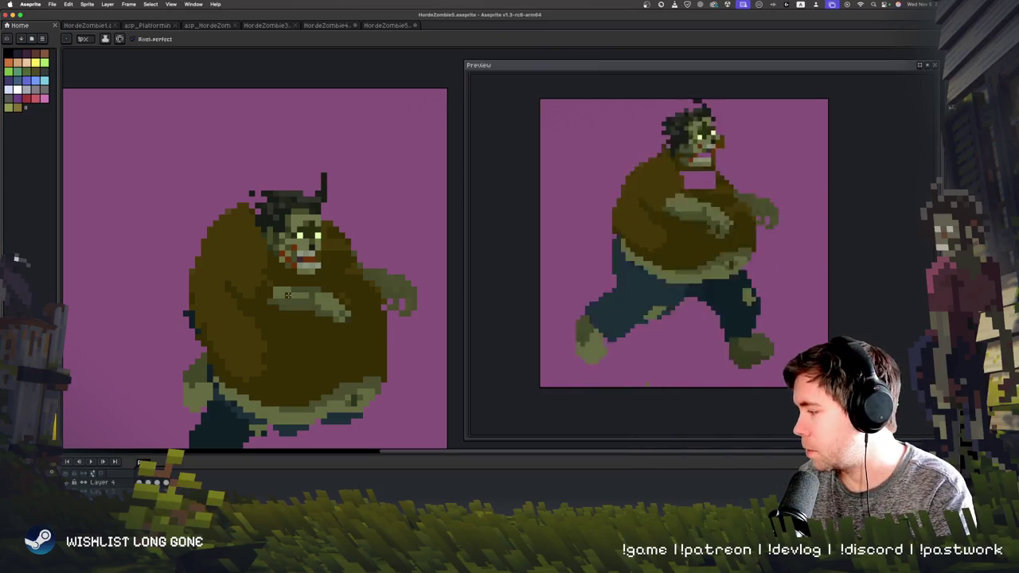
key("comma")
key("period")
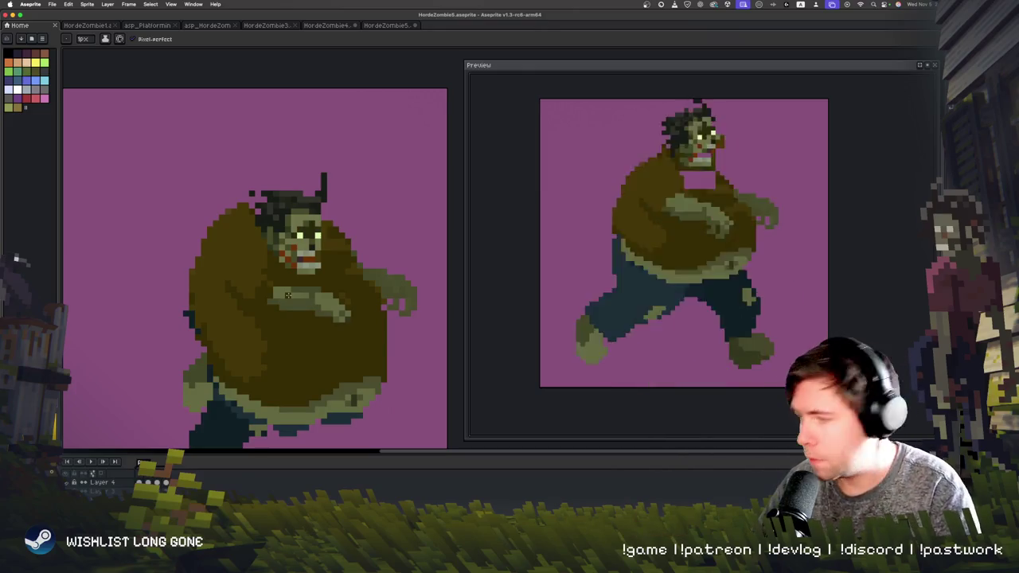
key("comma")
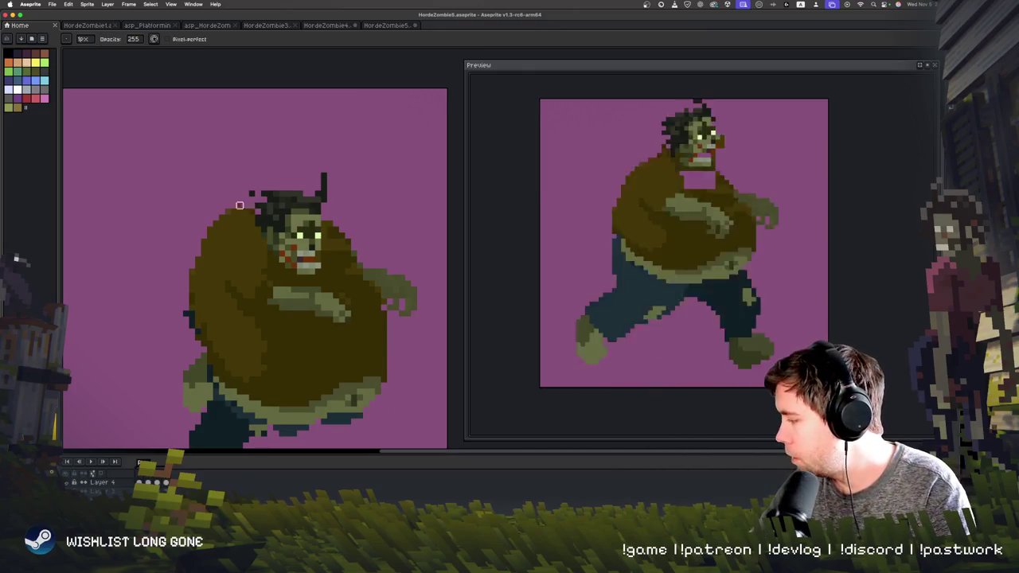
key("period")
key("comma")
key("period")
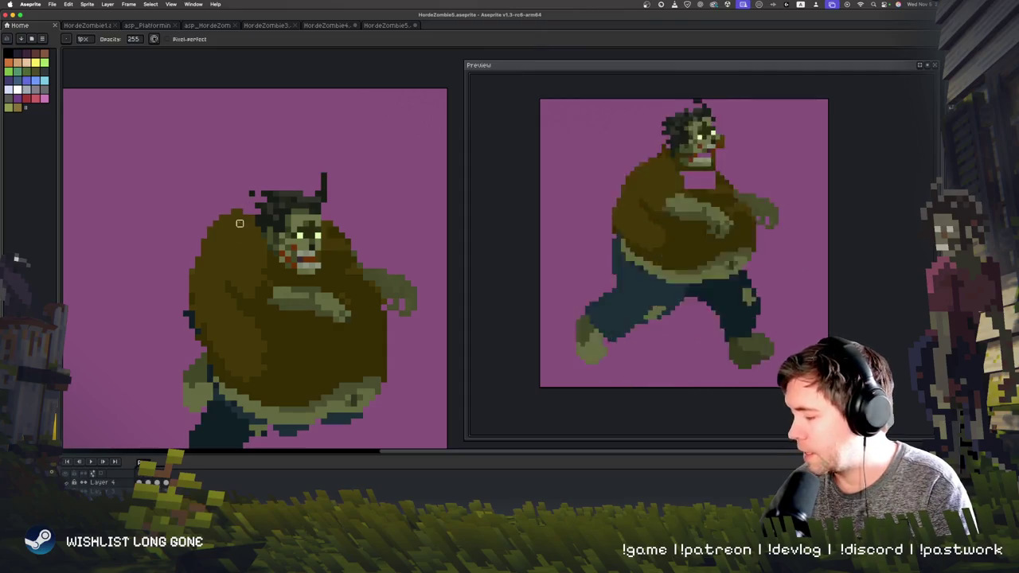
key("comma")
key("period")
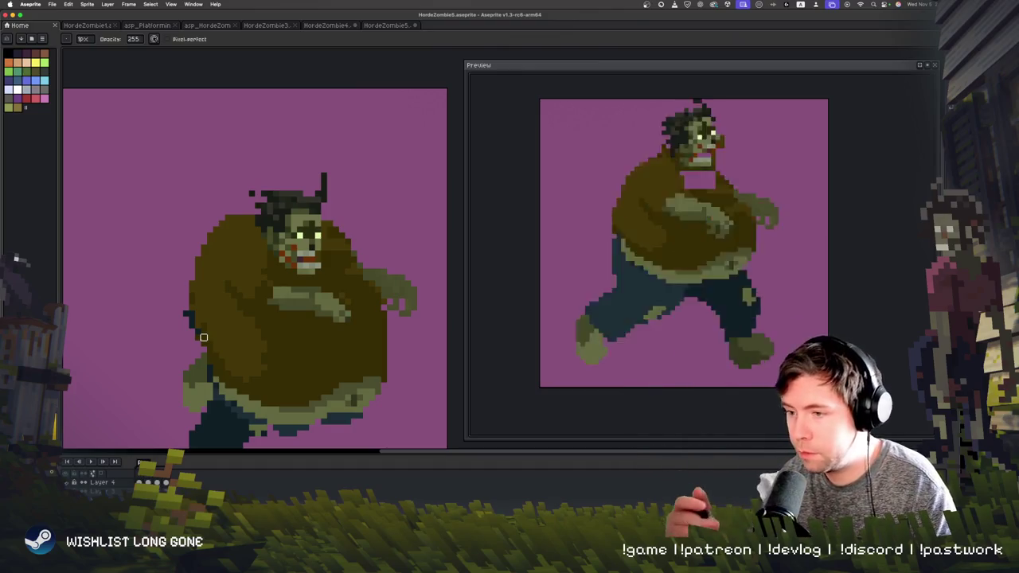
scroll(195, 339, "down", 1)
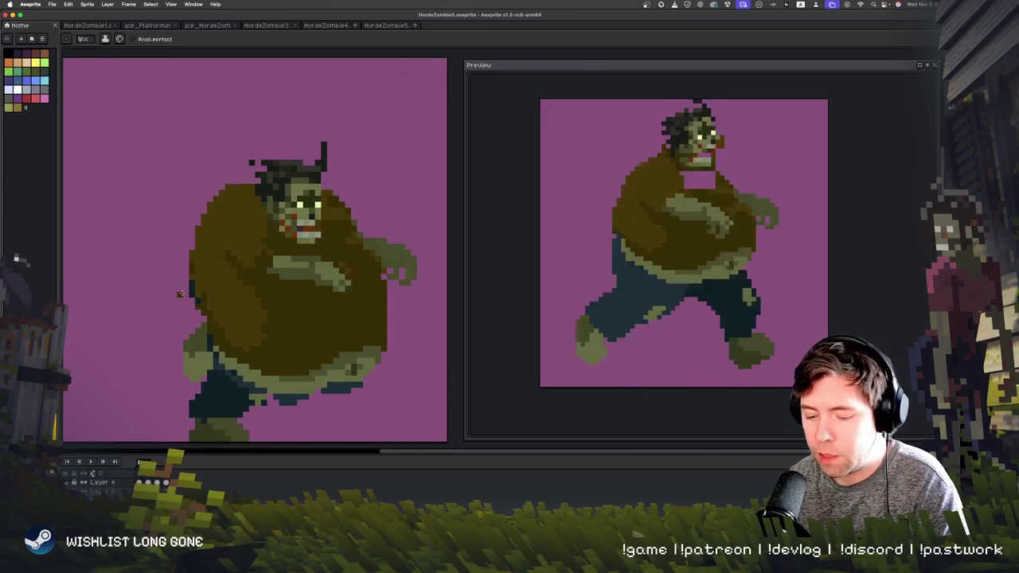
scroll(239, 304, "down", 5)
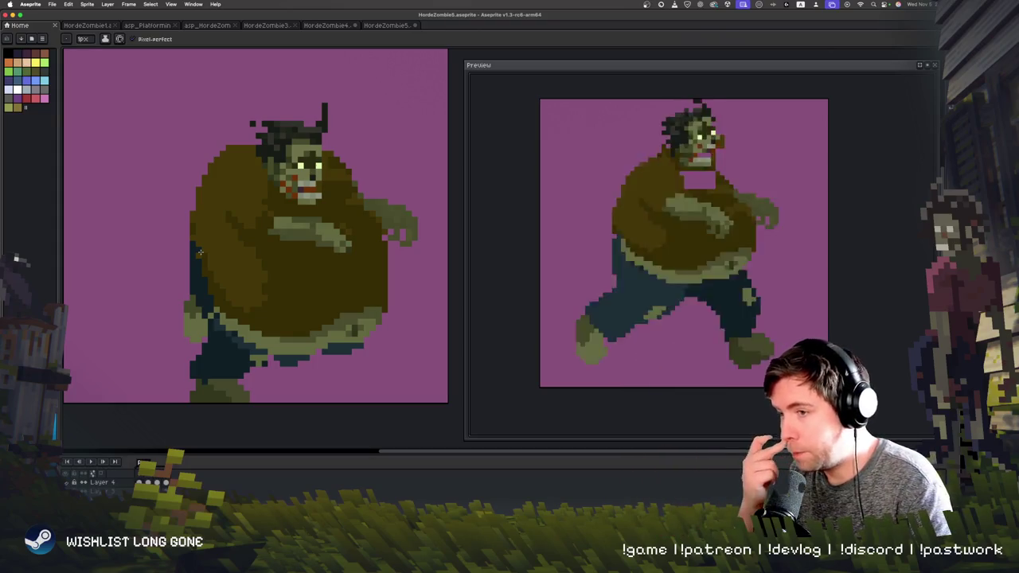
key("Right")
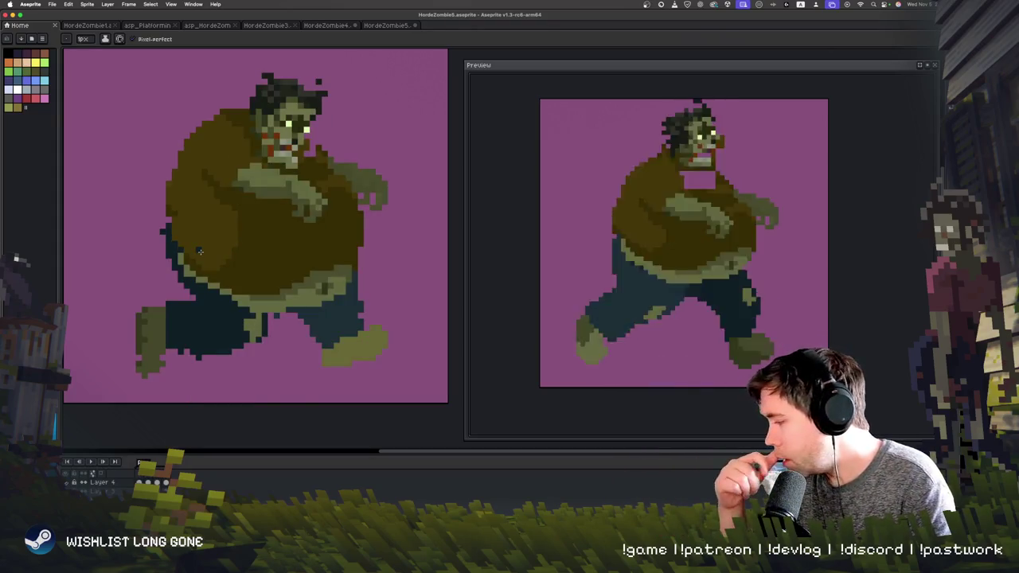
key("Right")
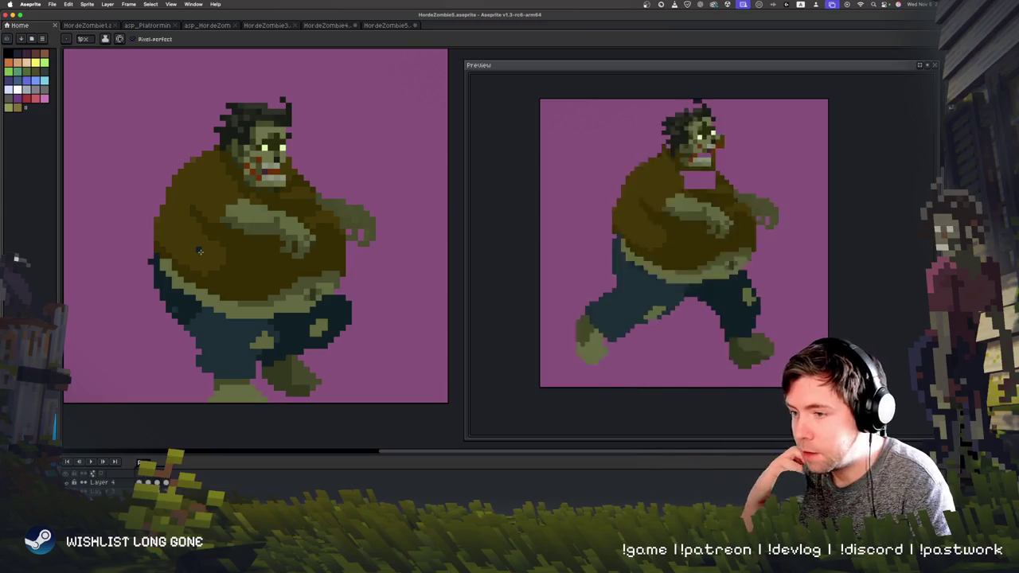
key("Right")
key("Right")
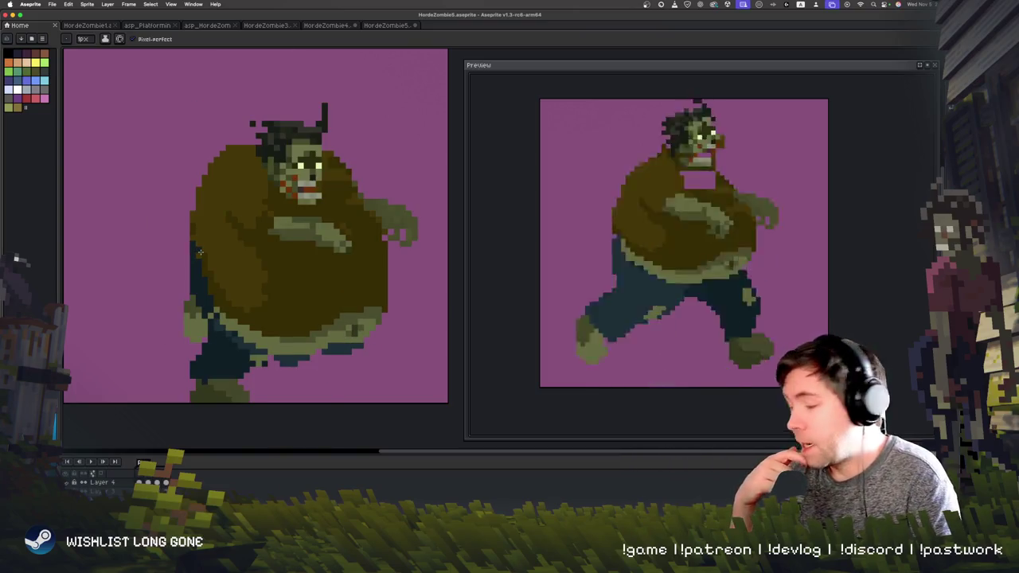
key("Right")
key("Right")
key("Right")
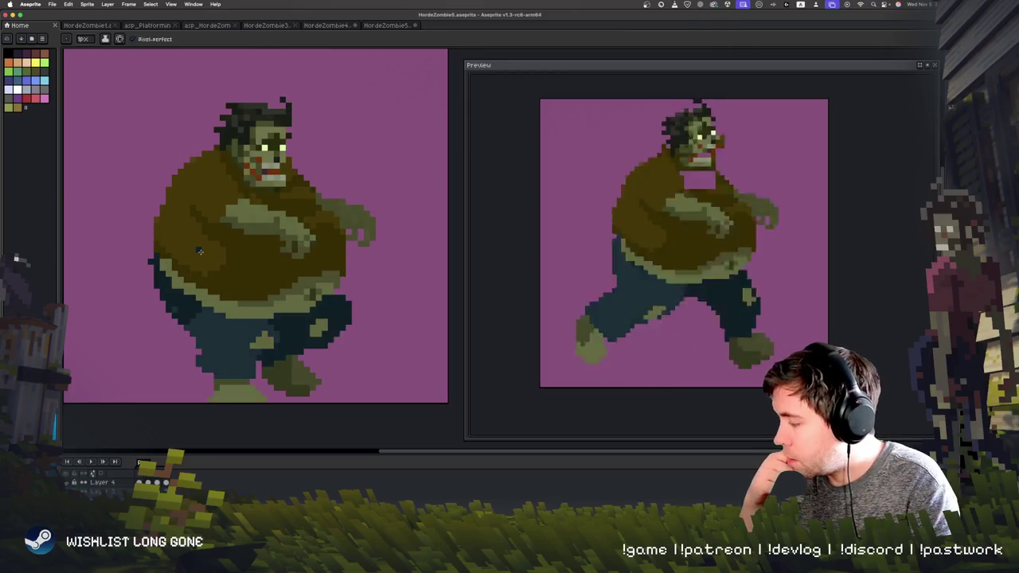
key("Right")
key("Right")
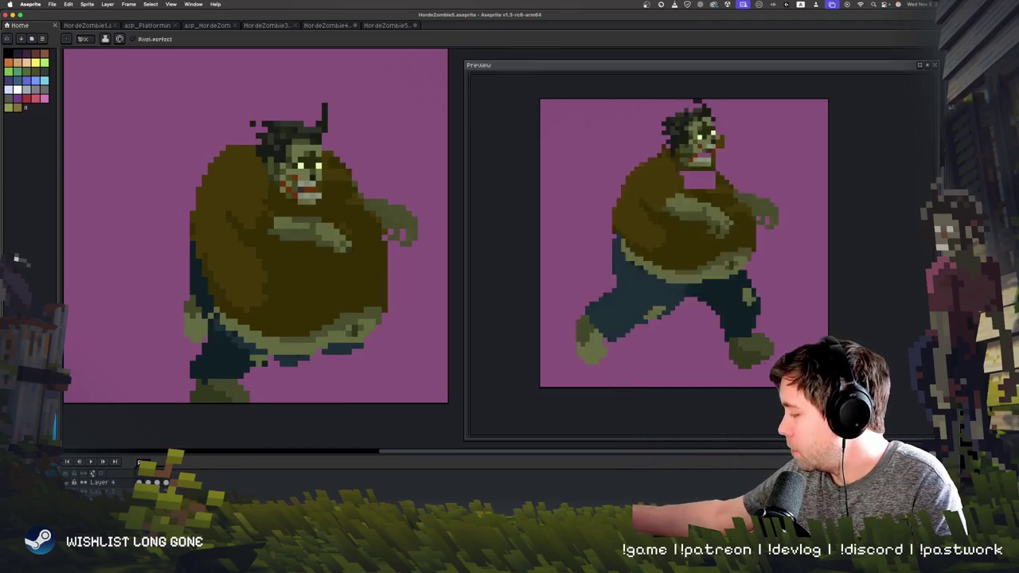
key("m")
- Lasso the zombie's upper body and lower it a few pixels onto the legs
left_click_drag(204, 407, 311, 390)
key("ctrl+d")
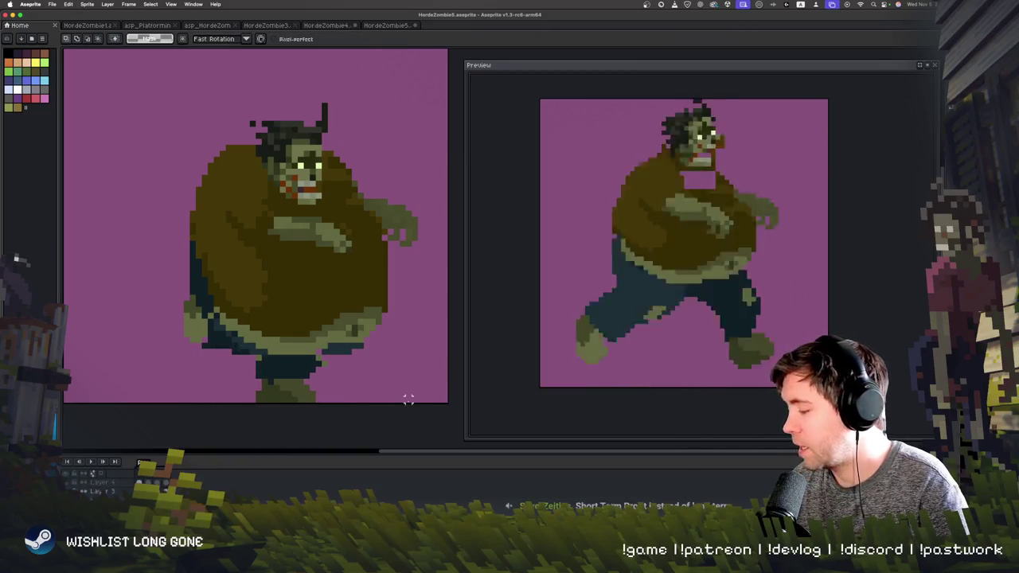
key("b")
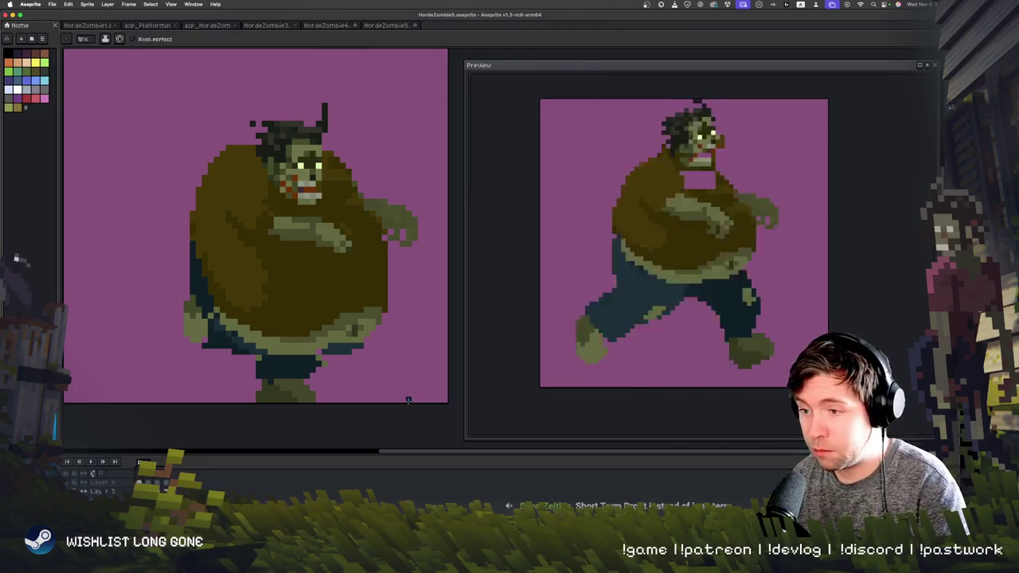
key("m")
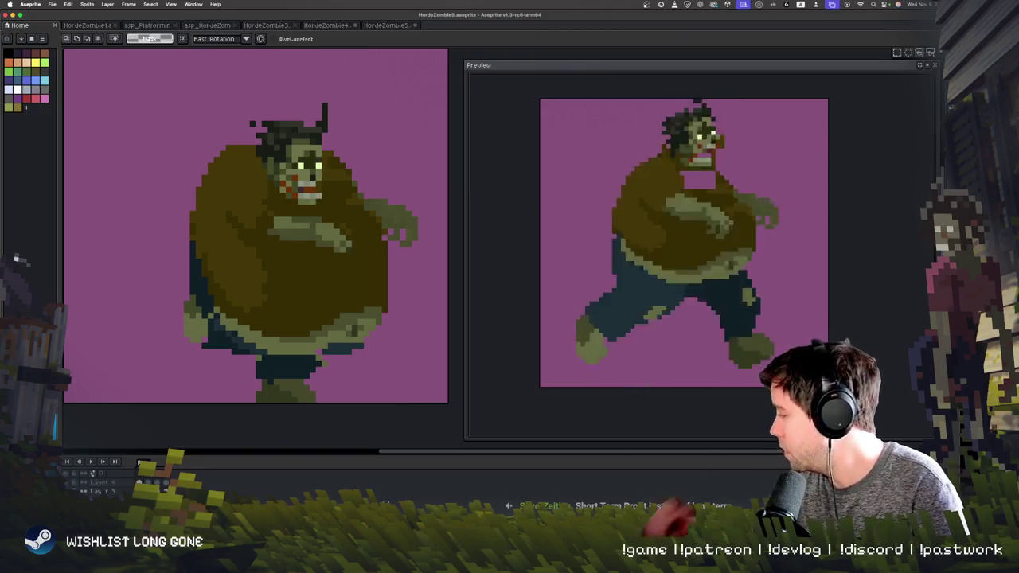
left_click_drag(429, 250, 333, 80)
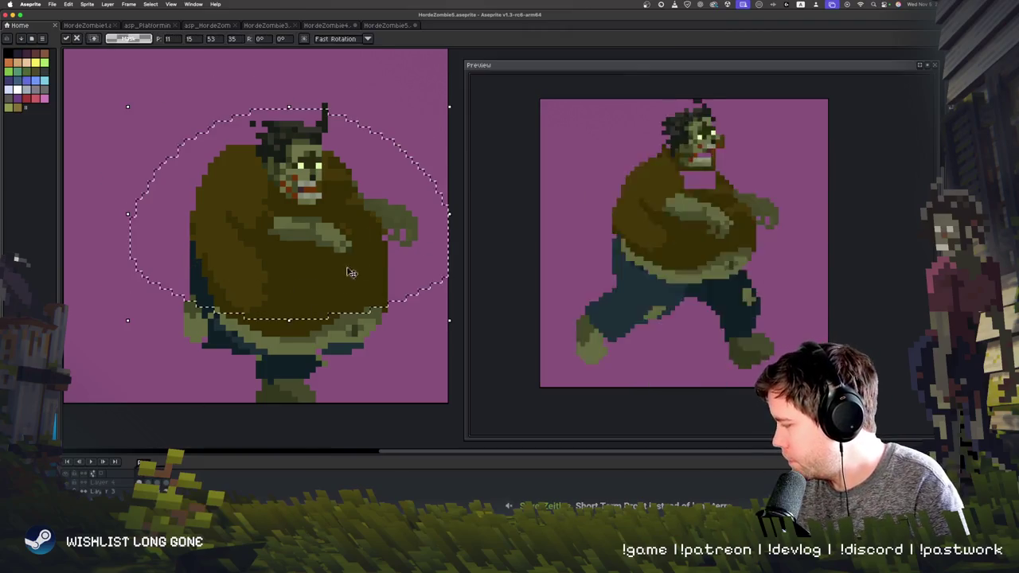
left_click_drag(407, 359, 408, 383)
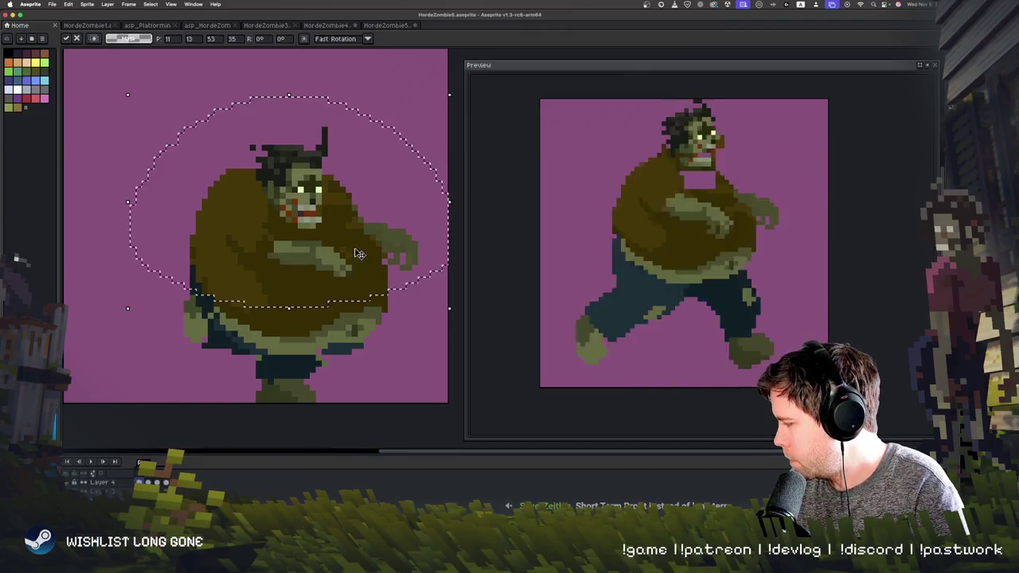
key("Return")
- Reshape the arm into a larger fist against the belly, shade it, then play to the stride frame
left_click_drag(341, 344, 390, 306)
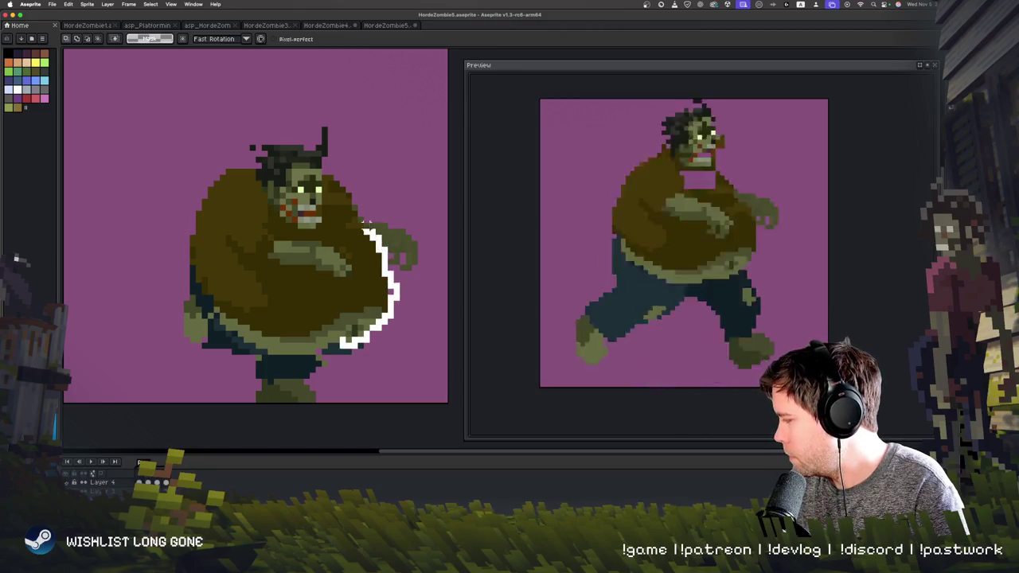
left_click_drag(325, 309, 341, 344)
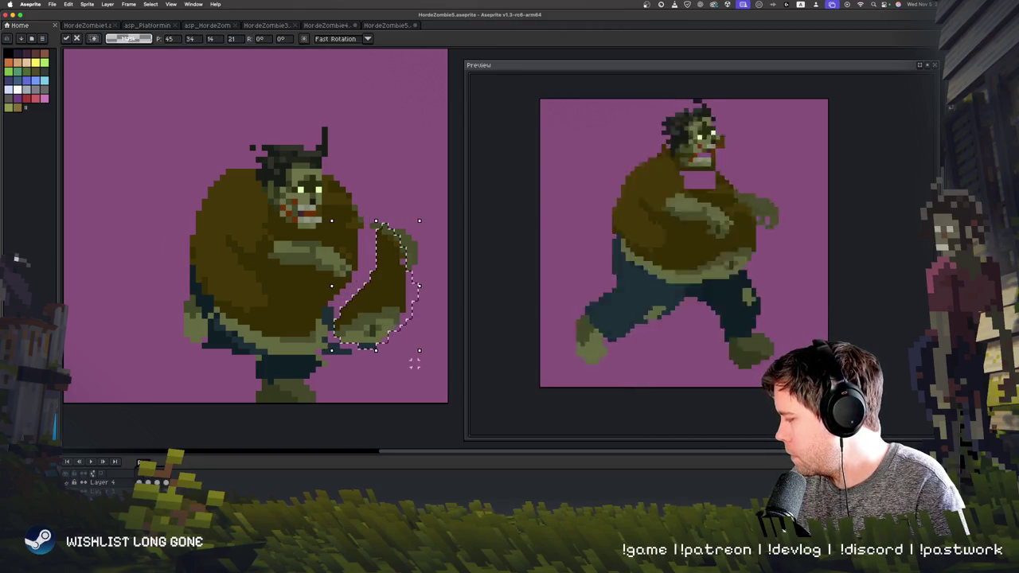
left_click_drag(371, 227, 373, 400)
key("b")
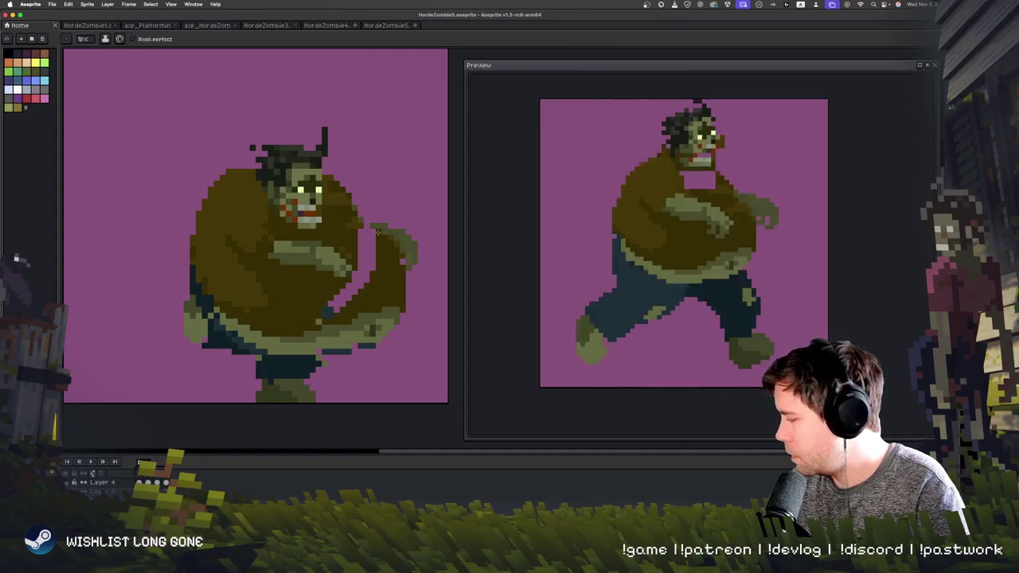
key("ctrl+z")
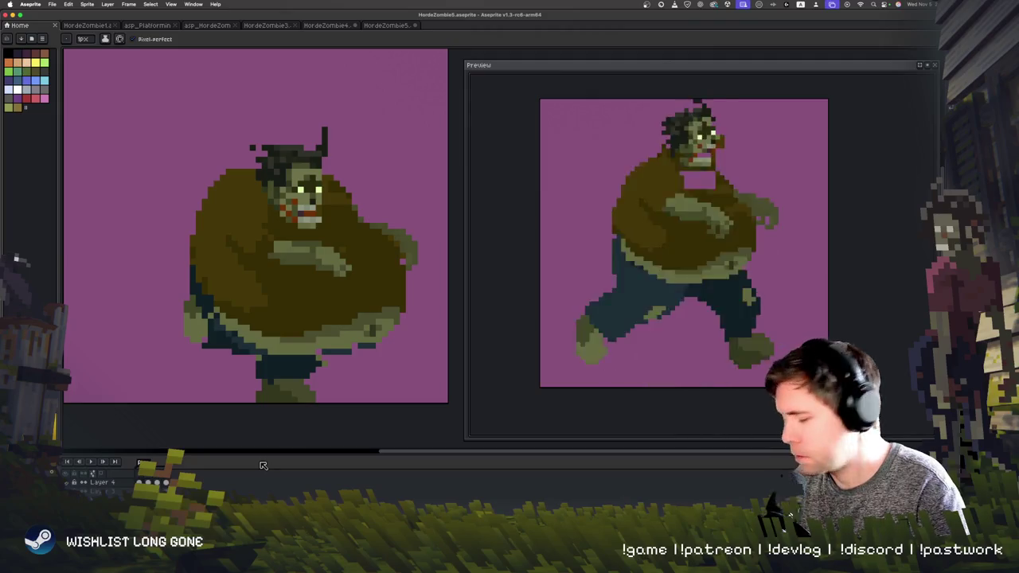
key("Return")
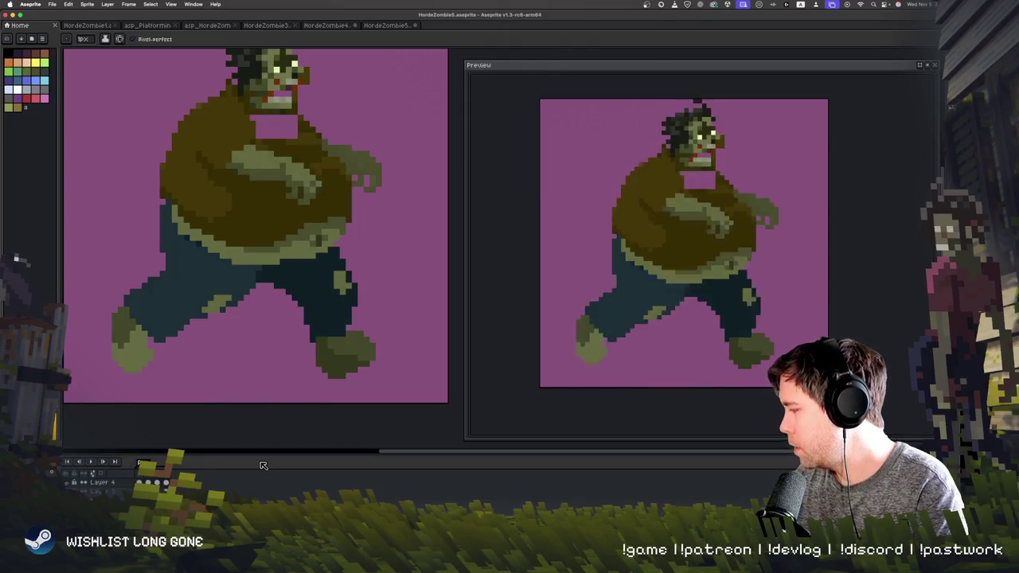
- Lasso the striding frame's arm and stretch it up toward the shoulder
scroll(341, 244, "up", 2)
key("w")
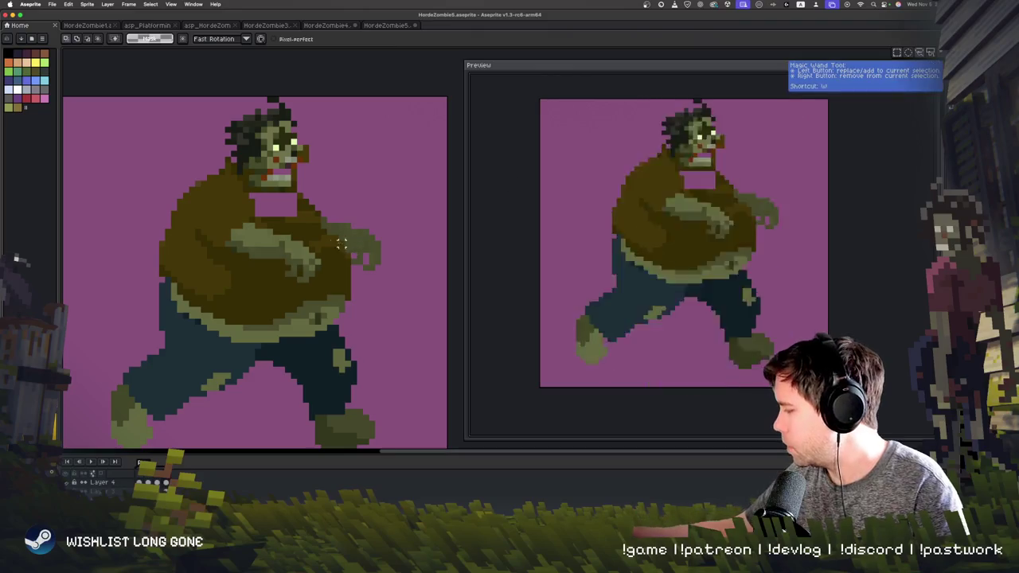
left_click_drag(341, 244, 352, 299)
left_click_drag(318, 252, 335, 233)
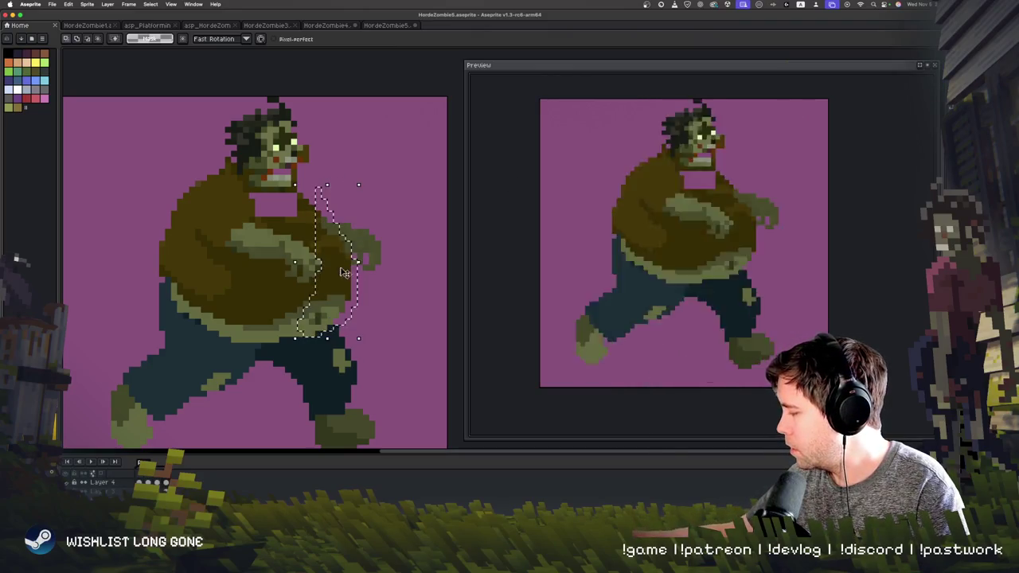
left_click_drag(312, 179, 316, 125)
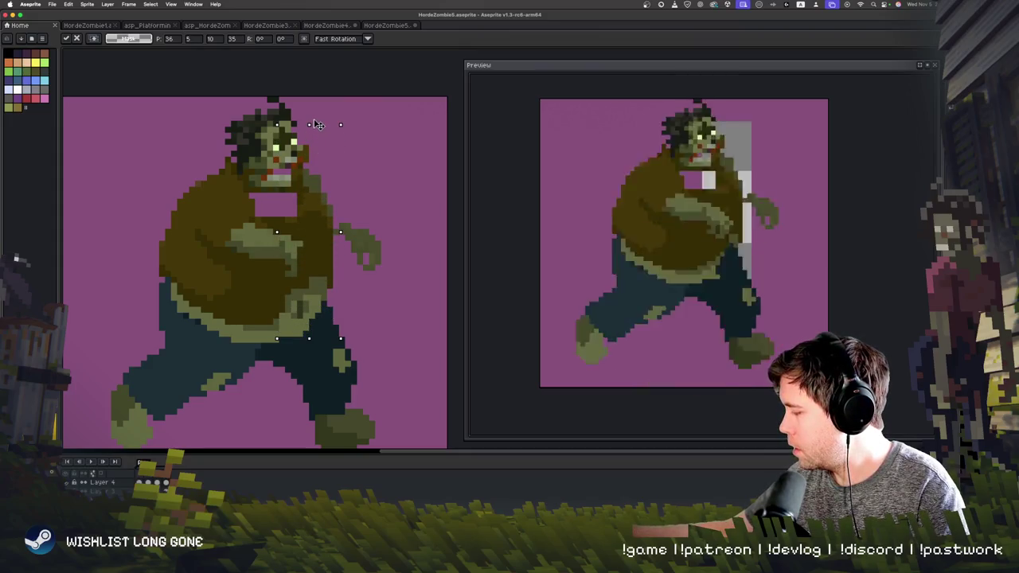
key("Return")
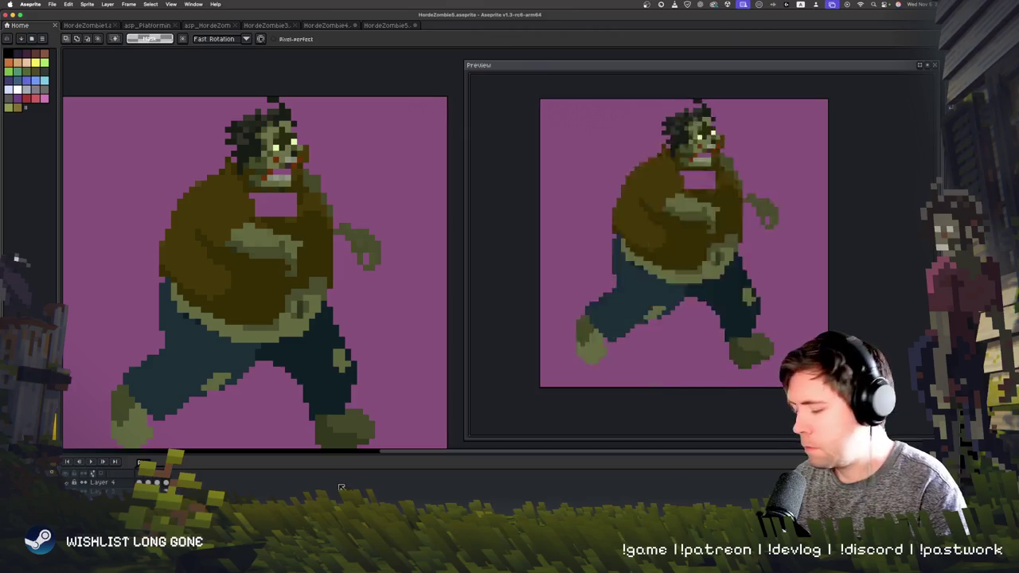
- Step back to the hunched round-bellied frame and lasso the zombie's upper body
key("Left")
key("Right")
key("Left")
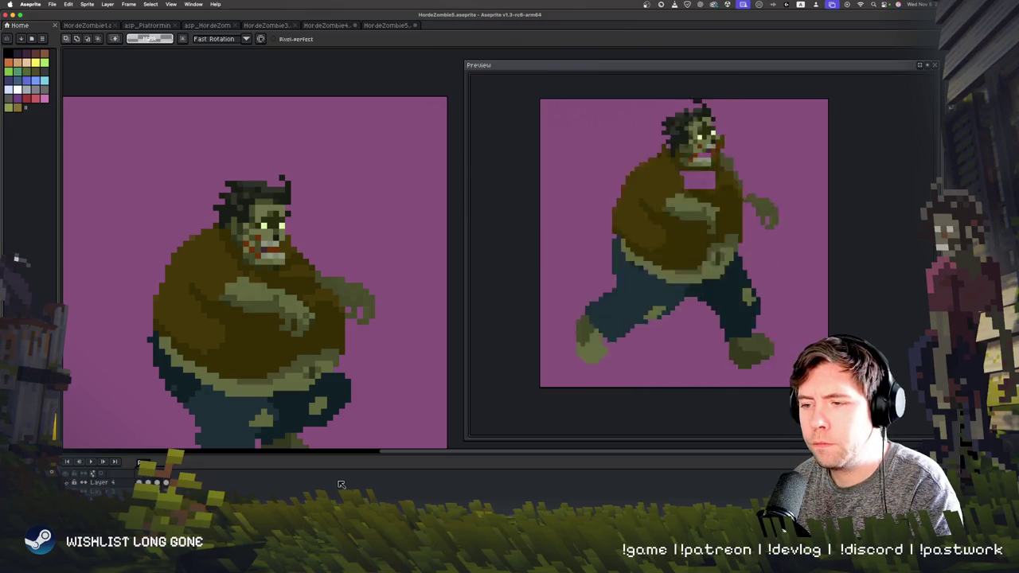
key("Left")
key("Left")
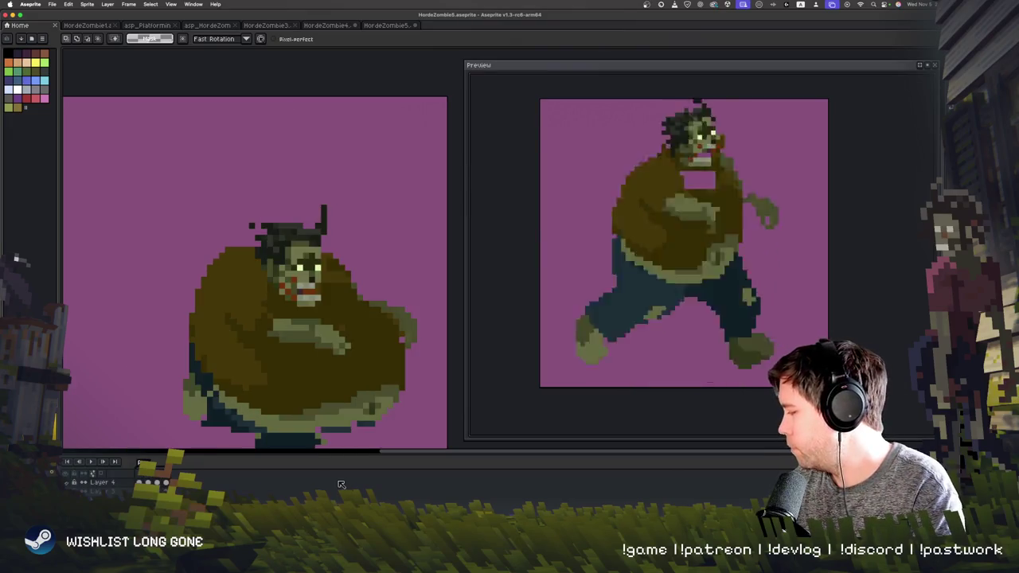
scroll(327, 442, "down", 3)
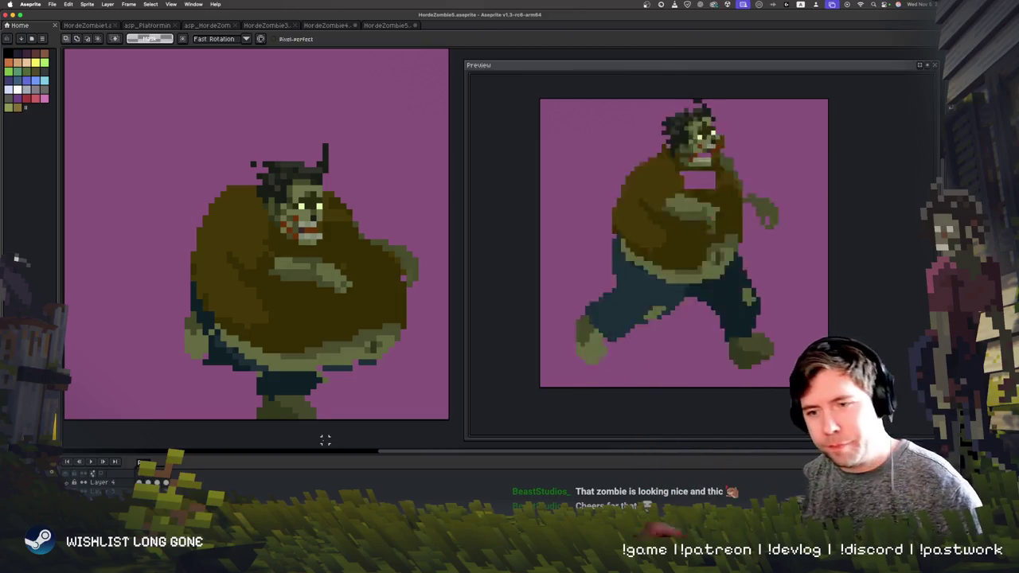
left_click_drag(337, 388, 336, 384)
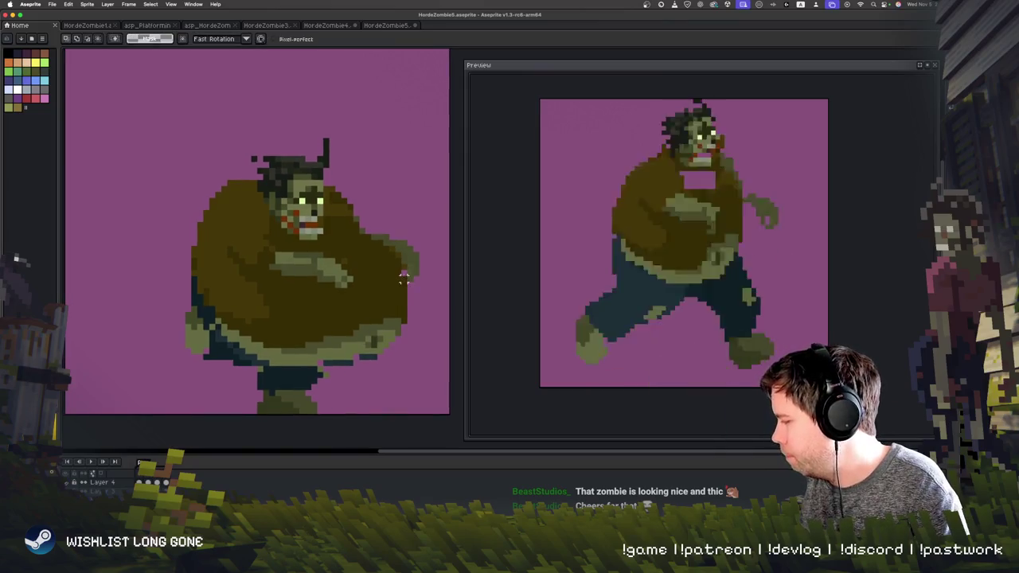
left_click_drag(285, 363, 385, 326)
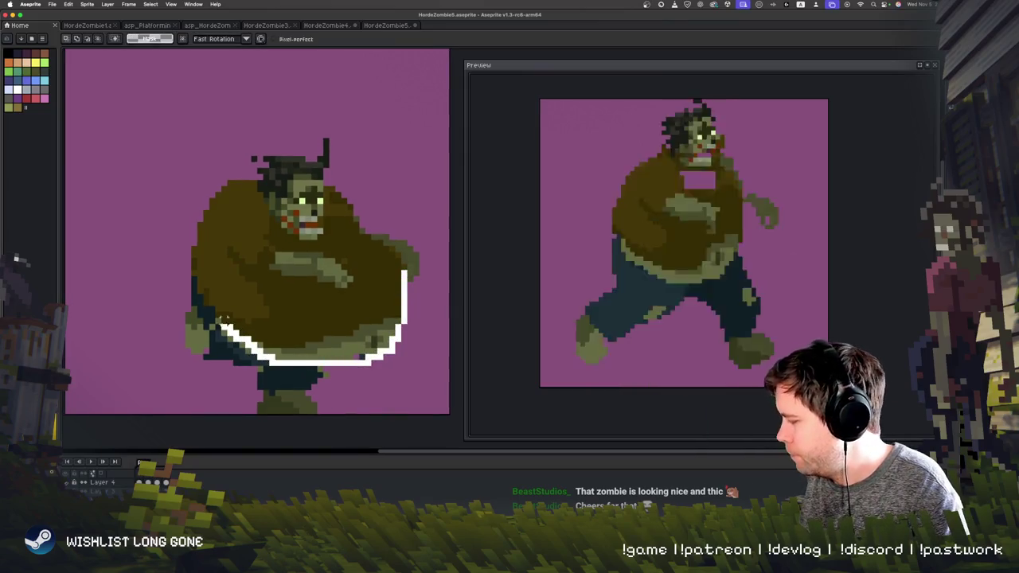